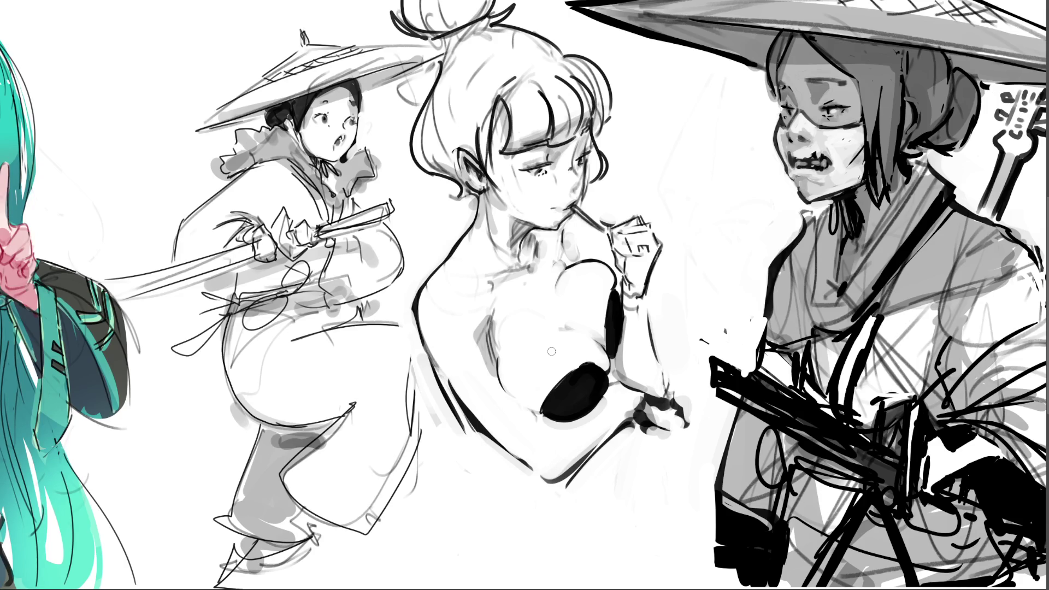
Resize the soft brush and paint grey shading on the bun-haired girl's chest, neck and shoulder
key("bracketright")
key("bracketright")
key("bracketright")
key("bracketleft")
key("bracketleft")
key("bracketleft")
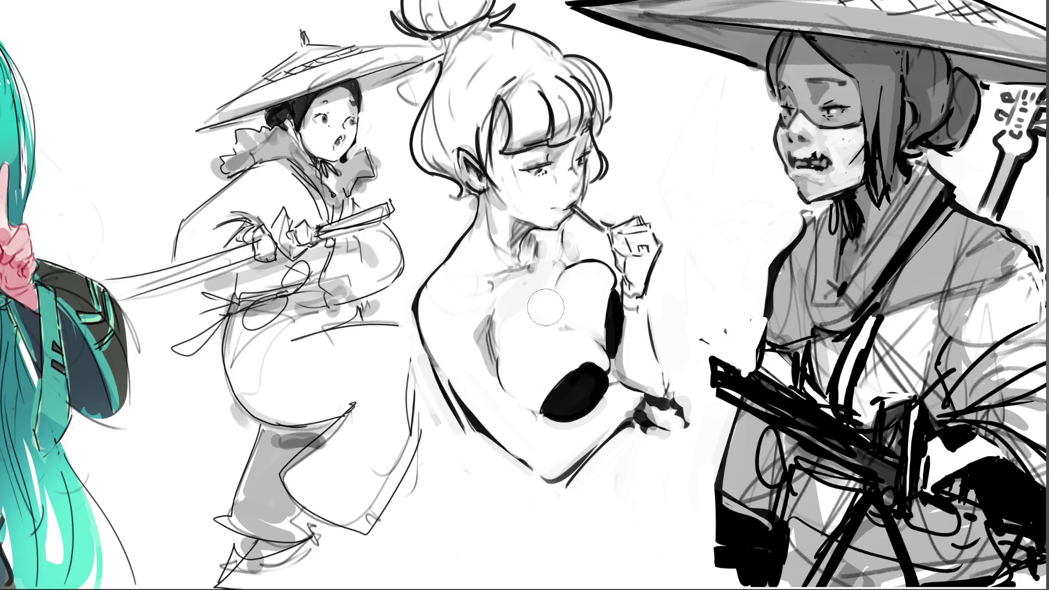
key("bracketright")
left_click_drag(562, 304, 590, 316)
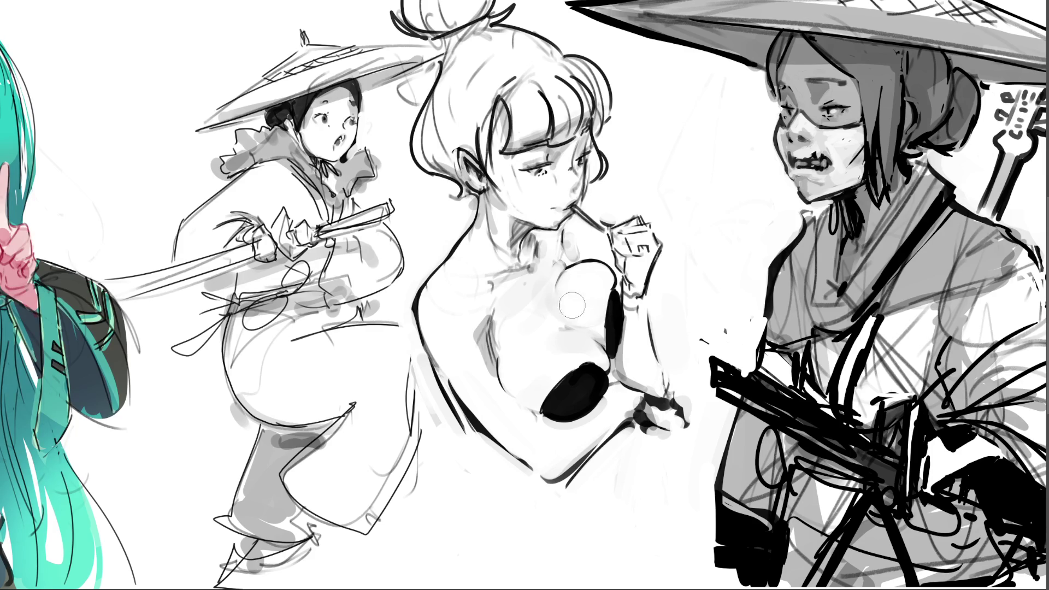
mouse_move(558, 308)
left_mouse_down()
mouse_move(553, 356)
mouse_move(568, 358)
mouse_move(512, 372)
left_mouse_up()
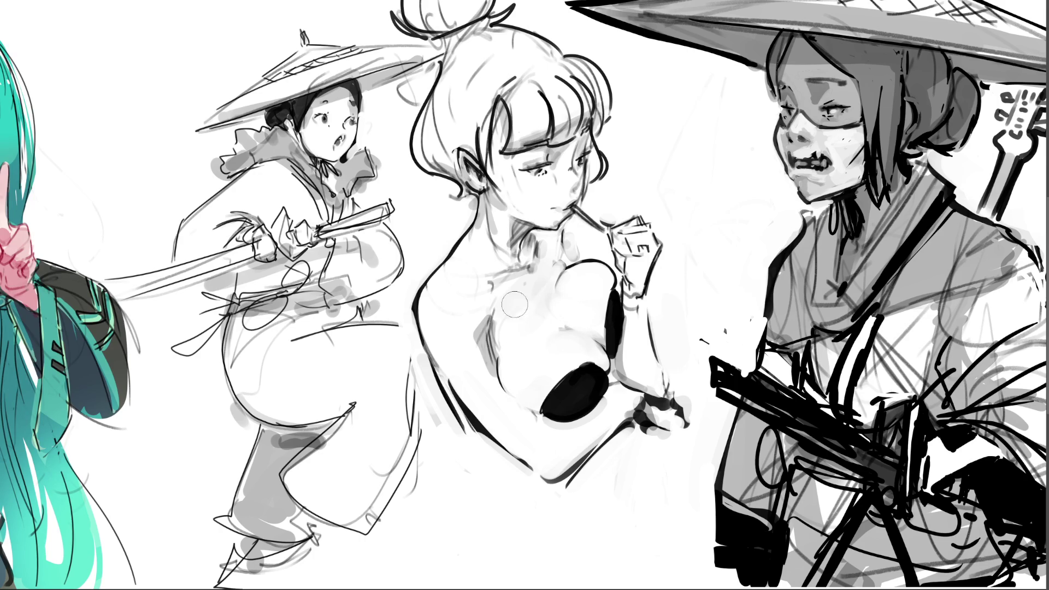
mouse_move(468, 268)
left_mouse_down()
mouse_move(476, 232)
mouse_move(457, 271)
mouse_move(490, 255)
left_mouse_up()
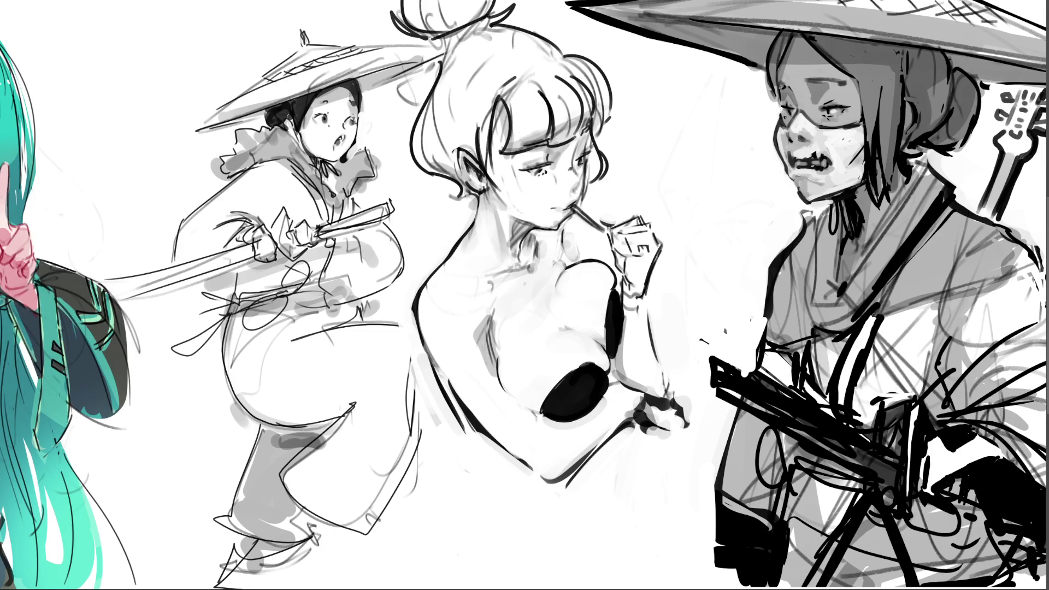
Try darkening the strap junction on the arm, then undo the dark shading
left_click_drag(607, 363, 626, 382)
left_click_drag(649, 339, 662, 380)
key("ctrl+z")
key("ctrl+z")
key("ctrl+z")
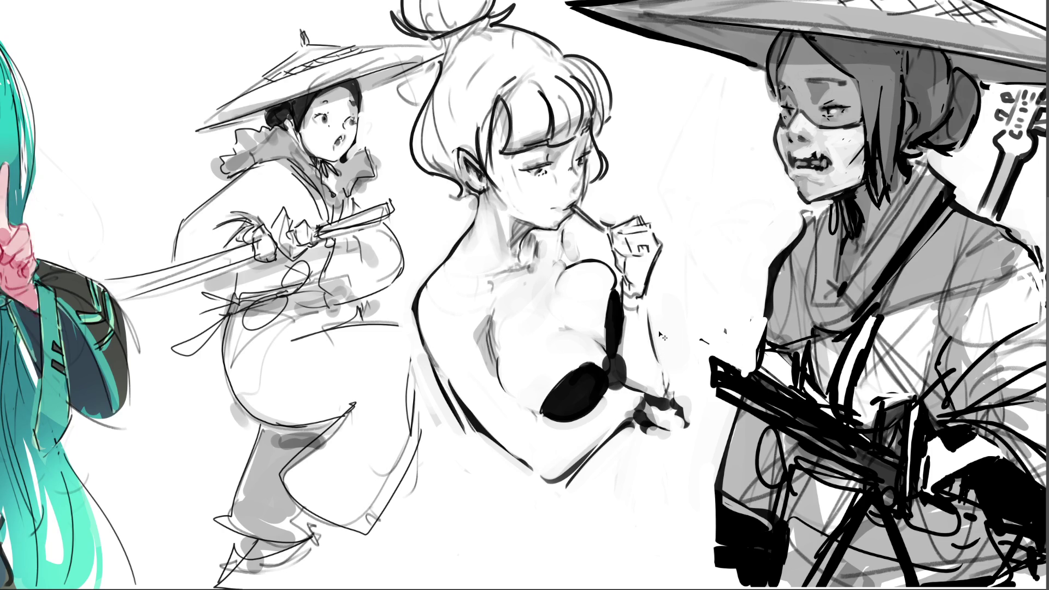
key("bracketright")
key("bracketright")
key("bracketright")
With a smaller brush, draw short black lines along the lower arm and below the hand
key("bracketleft")
key("bracketleft")
key("bracketleft")
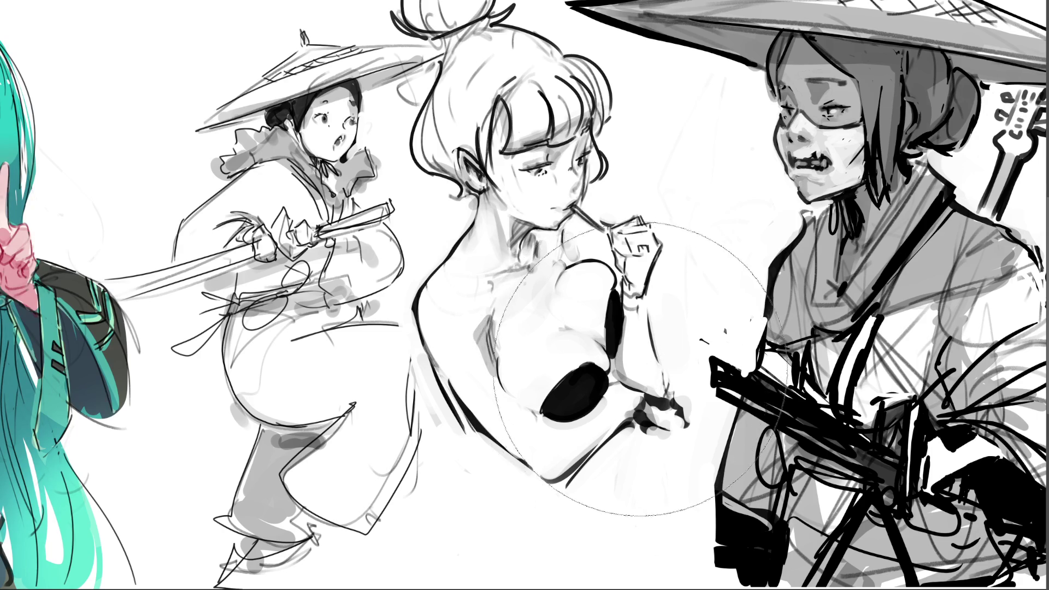
left_click_drag(606, 355, 623, 386)
key("ctrl+z")
left_click_drag(607, 349, 625, 385)
key("ctrl+z")
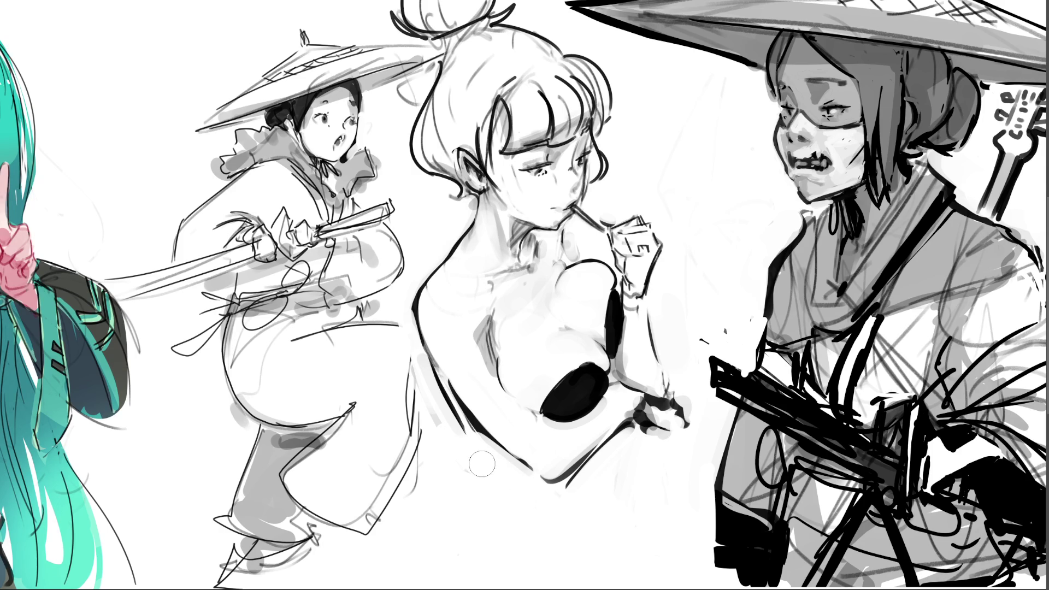
left_click_drag(440, 425, 488, 440)
left_click_drag(622, 439, 692, 445)
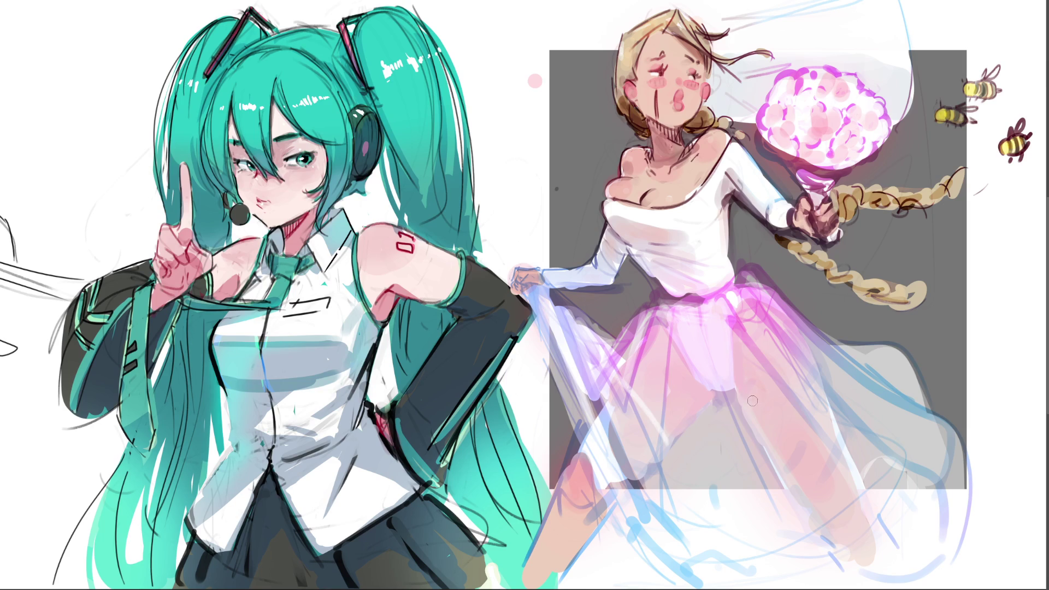
Add a faint darker mark on the braided girl's pink skirt
left_click_drag(753, 403, 764, 441)
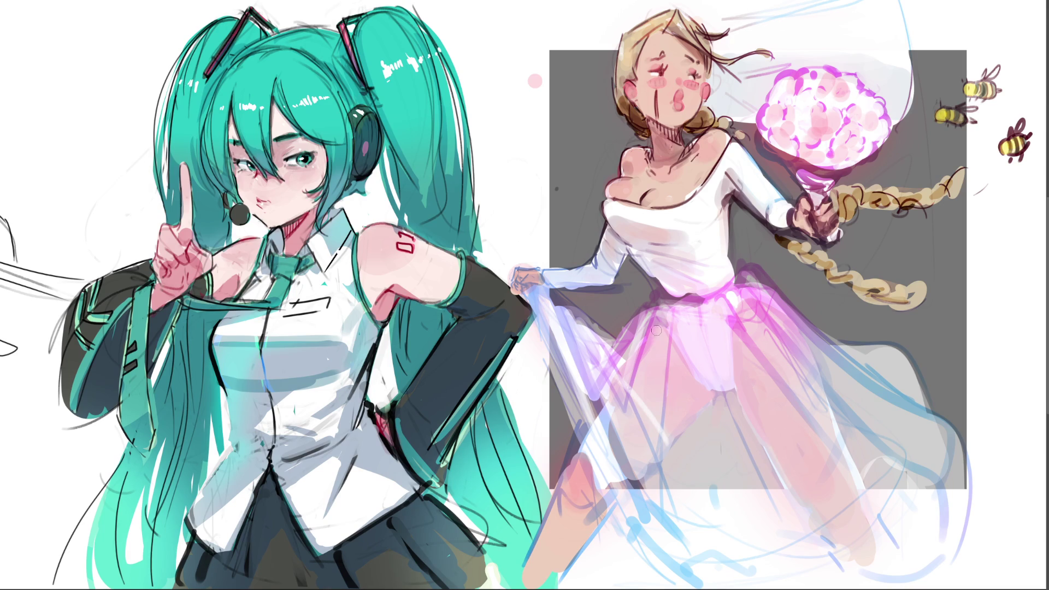
Sample the waistband colour with the eyedropper and dab light highlights along the skirt waistband
key("alt")
left_click(665, 304)
left_click(669, 300)
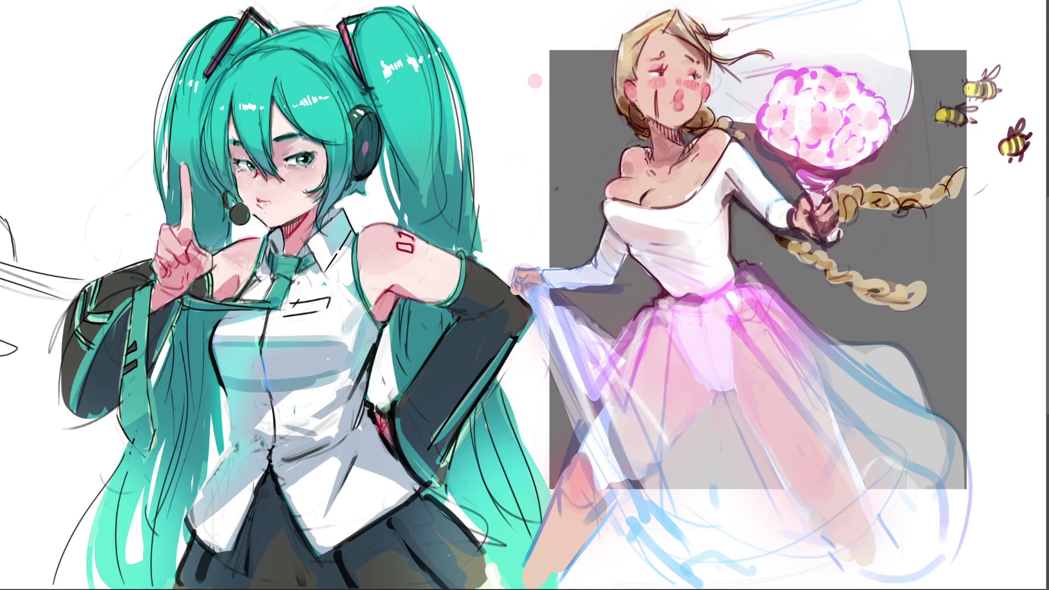
Touch up the skirt's upper-right edge with a dark stroke and a light waist stroke
left_click_drag(761, 263, 804, 312)
left_click_drag(741, 263, 775, 279)
key("ctrl+z")
key("ctrl+z")
key("ctrl+z")
left_click_drag(764, 272, 774, 286)
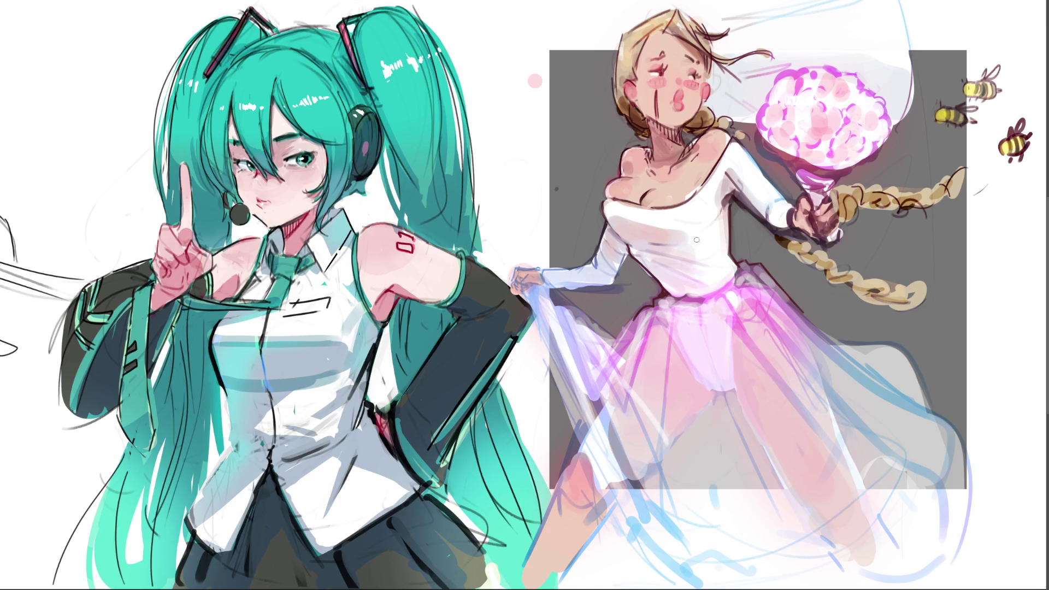
left_click(698, 373, "alt")
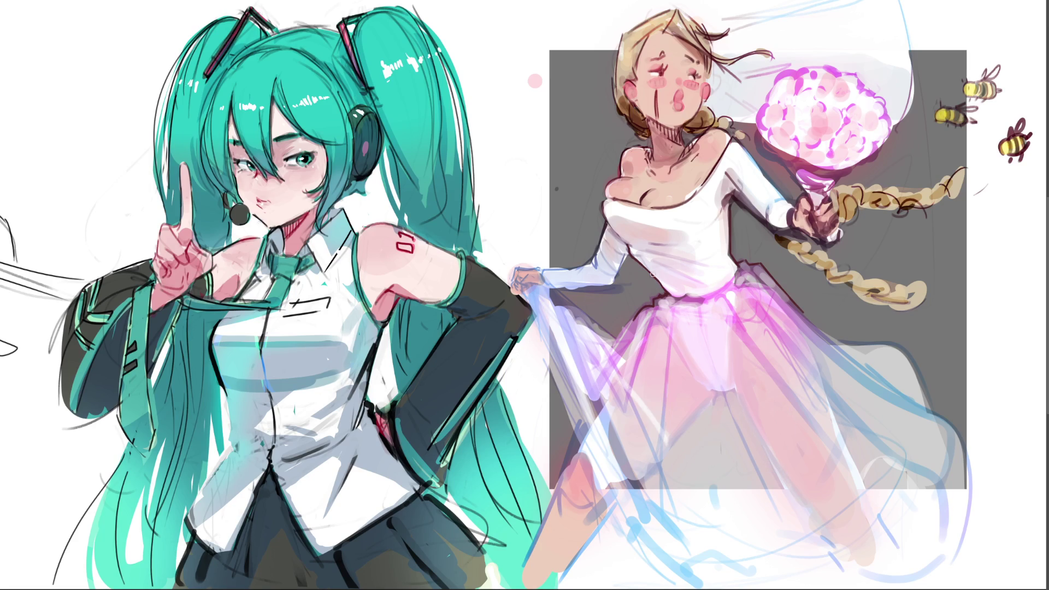
Lighten the sleeve underside and bodice edge, then put the pasted hot dog image into free transform
mouse_move(569, 293)
left_mouse_down()
mouse_move(585, 292)
mouse_move(561, 295)
left_mouse_up()
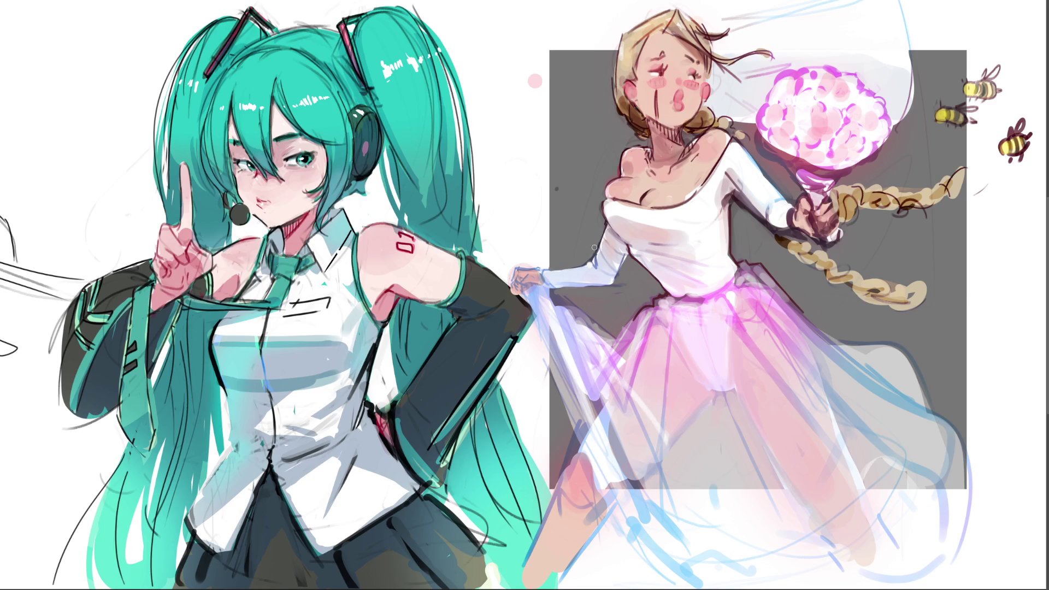
left_click_drag(600, 212, 607, 219)
scroll(514, 302, "down", 3)
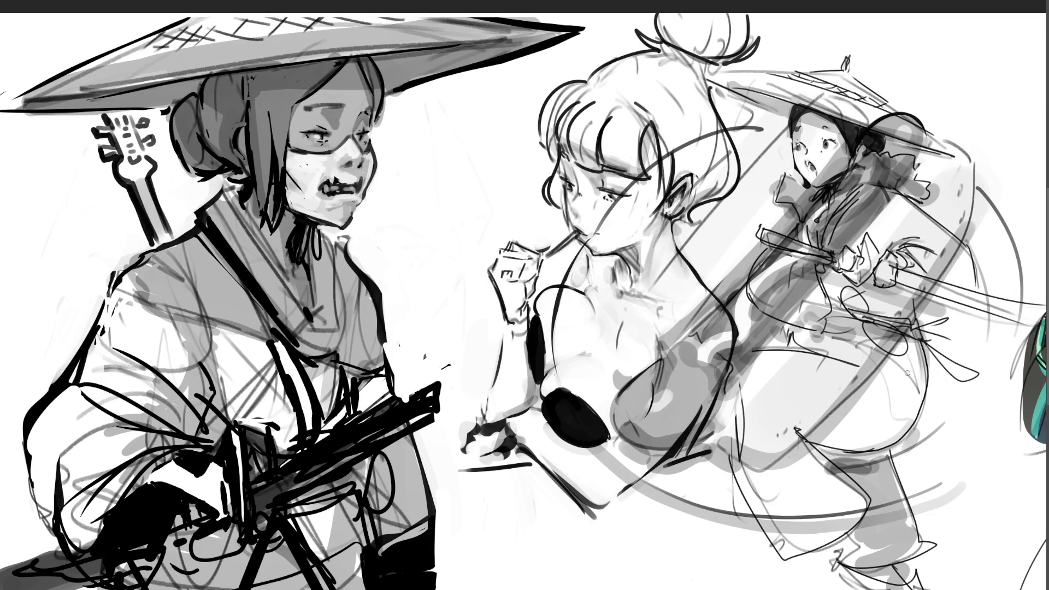
key("ctrl+t")
Shrink the hot dog, place it below the girl's arm, and delete the two right-hand figures
mouse_move(1024, 86)
left_mouse_down()
mouse_move(749, 306)
mouse_move(726, 369)
left_mouse_up()
mouse_move(656, 423)
left_mouse_down()
mouse_move(684, 492)
mouse_move(705, 484)
left_mouse_up()
mouse_move(656, 519)
left_mouse_down()
mouse_move(701, 506)
mouse_move(539, 517)
left_mouse_up()
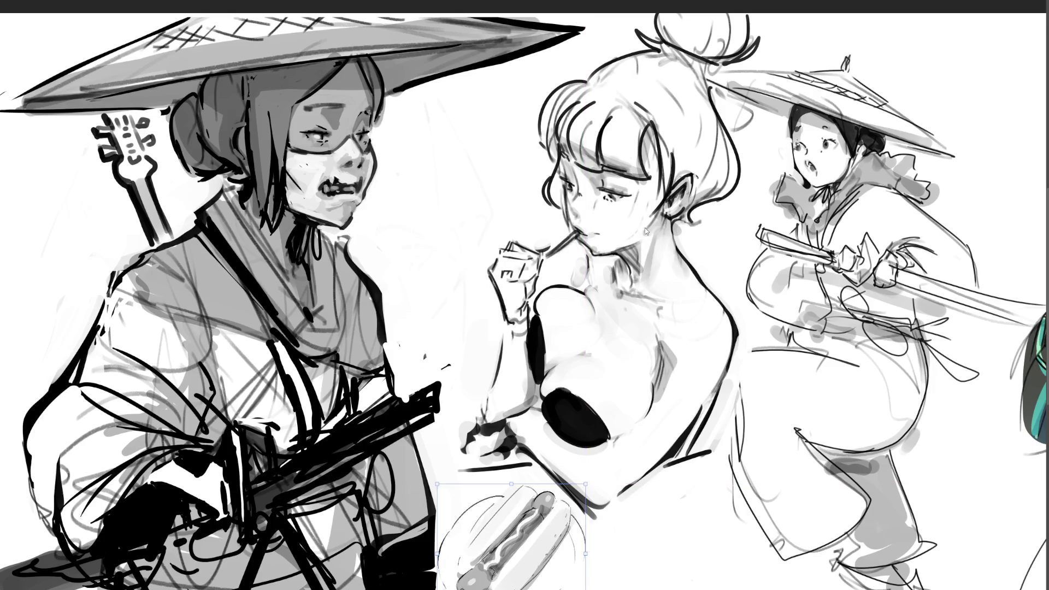
key("Return")
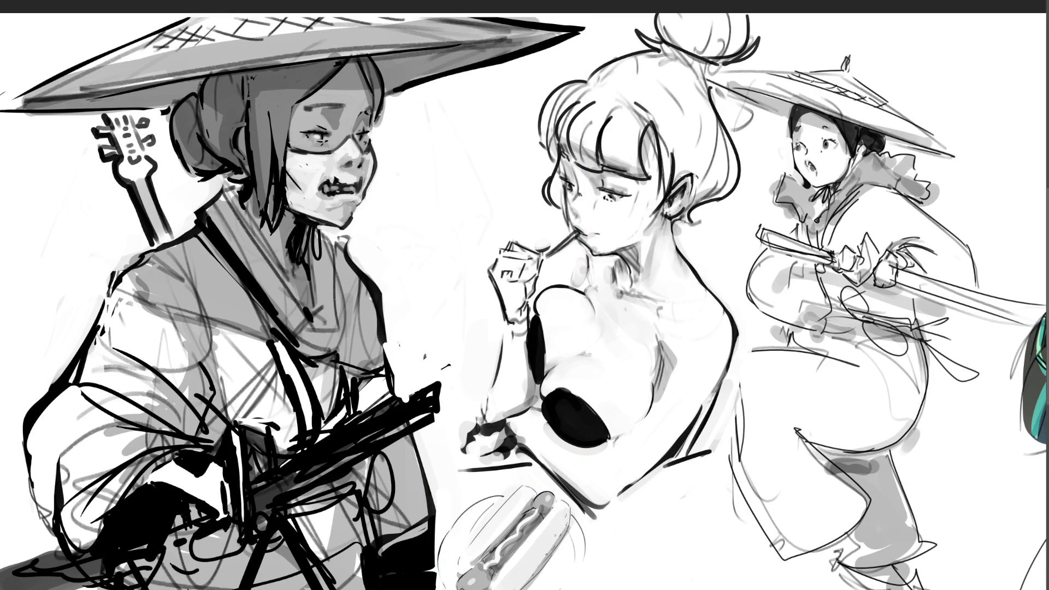
key("Delete")
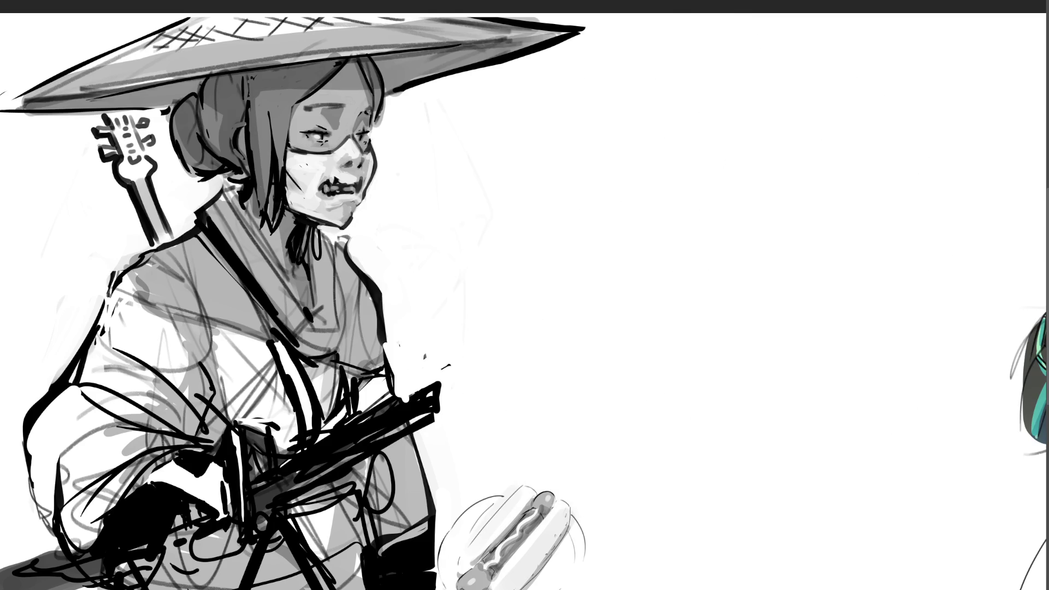
Undo the deletion to bring back the bun-haired girl and straw-hat figure
key("ctrl+z")
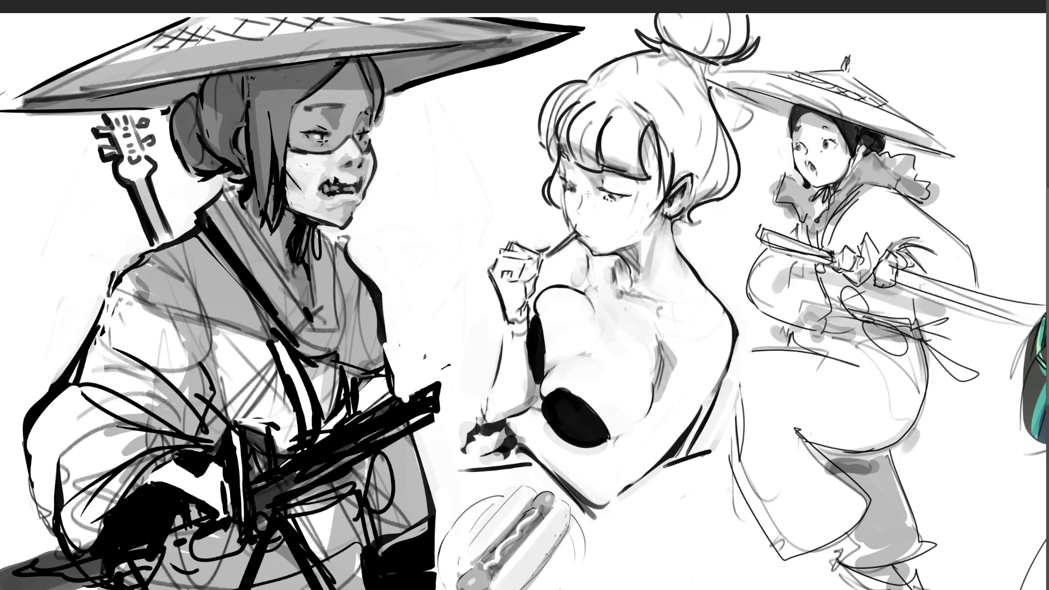
Add lip and eyelash strokes to the girl's face, removing the stray strokes beside her eye
left_click_drag(584, 218, 592, 220)
mouse_move(604, 201)
left_mouse_down()
mouse_move(635, 190)
mouse_move(629, 202)
mouse_move(622, 194)
left_mouse_up()
mouse_move(604, 197)
left_mouse_down()
mouse_move(615, 191)
mouse_move(577, 189)
left_mouse_up()
key("ctrl+z")
left_click_drag(580, 185, 577, 193)
key("ctrl+z")
Draw two sightlines from the eye to the hot dog, then undo them, the hot dog and both figures
left_click_drag(609, 188, 520, 501)
left_click_drag(574, 184, 524, 448)
key("ctrl+z")
key("ctrl+z")
key("ctrl+shift+z")
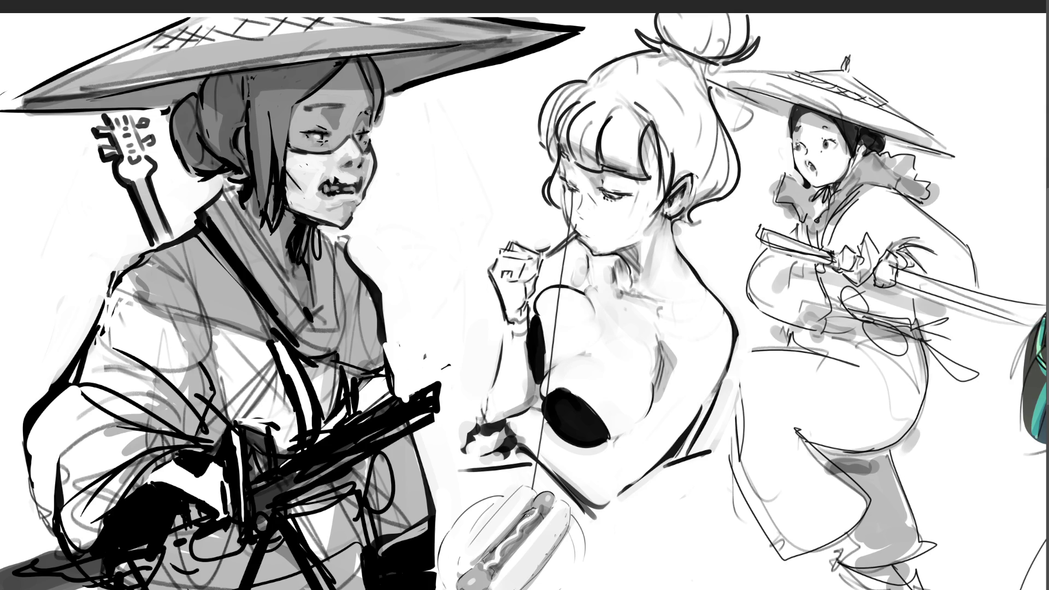
key("ctrl+shift+z")
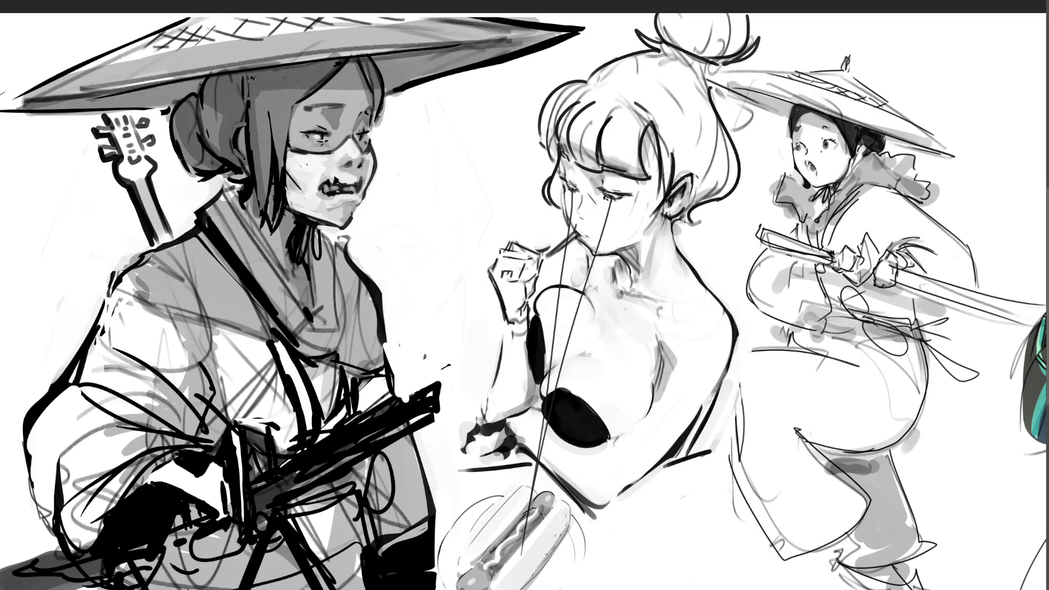
key("ctrl+z")
key("ctrl+z")
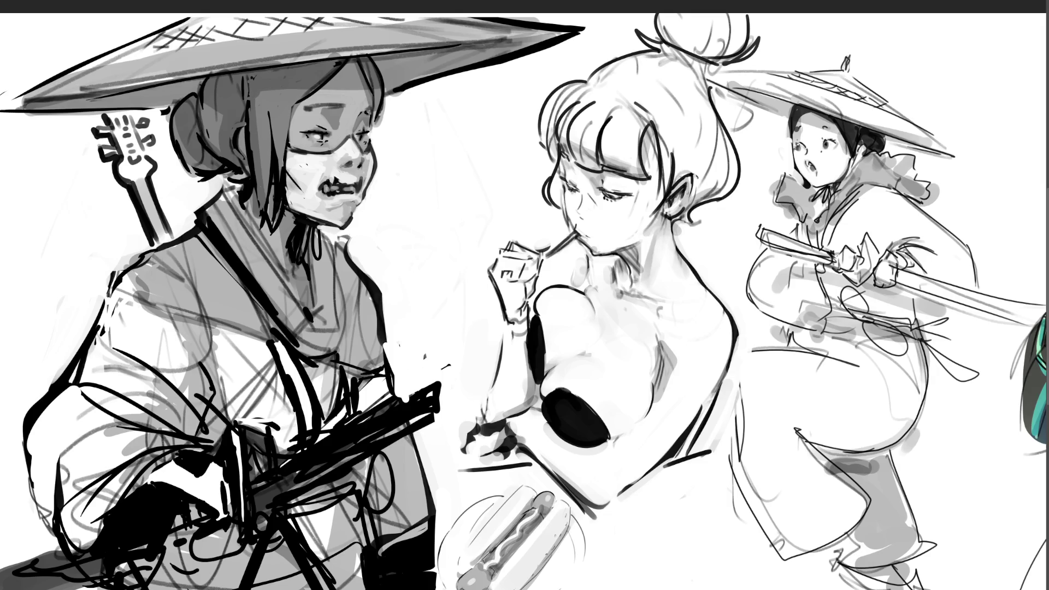
key("ctrl+z")
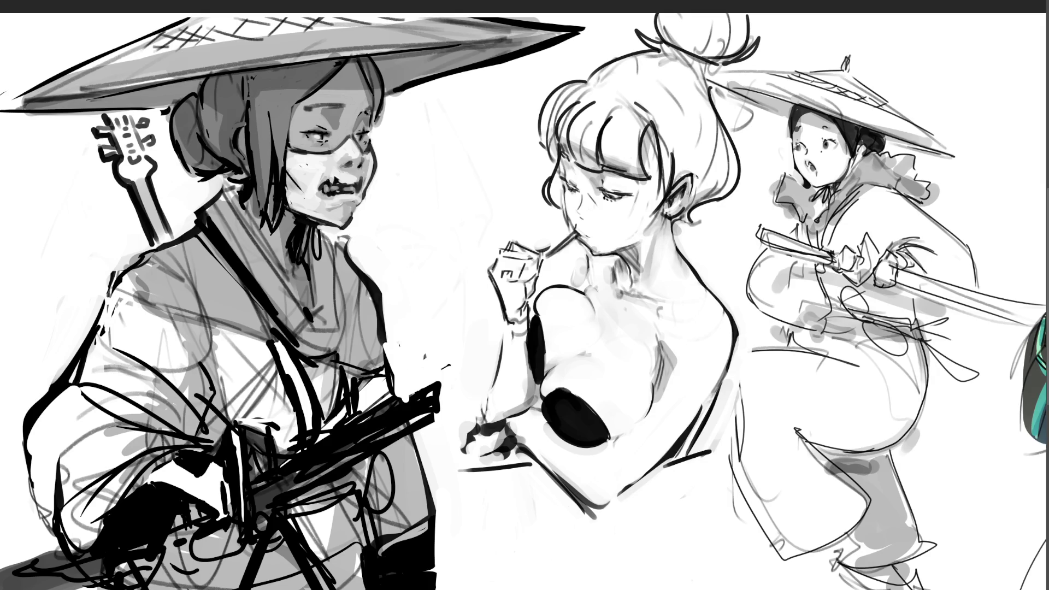
key("ctrl+z")
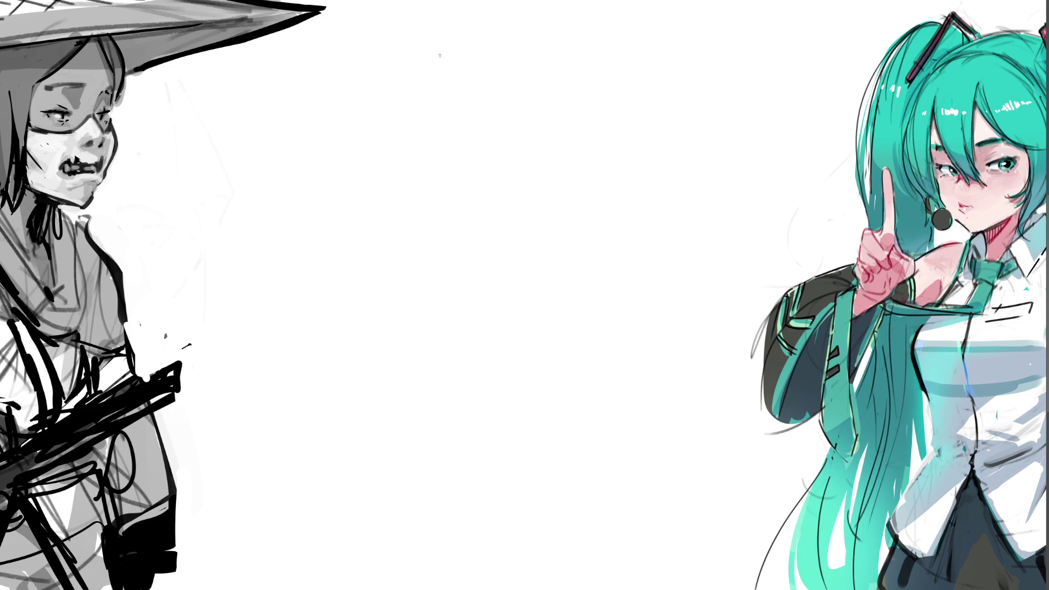
Rough in the new figure's head, central line and top hair strands
left_click_drag(452, 54, 446, 123)
mouse_move(437, 24)
left_mouse_down()
mouse_move(420, 98)
mouse_move(451, 156)
left_mouse_up()
left_click_drag(427, 44, 429, 176)
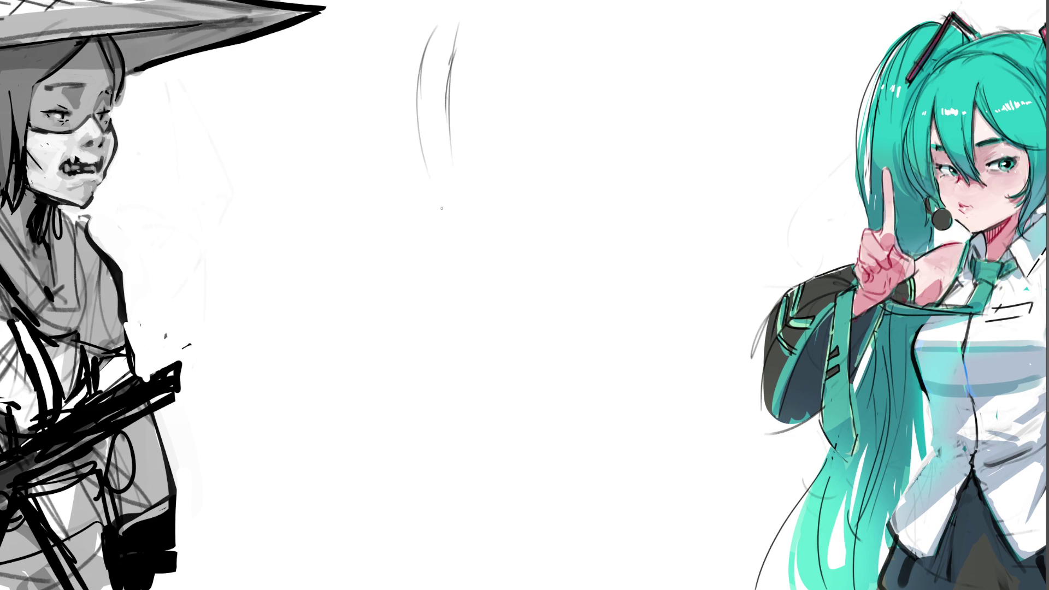
left_click_drag(422, 47, 405, 214)
mouse_move(457, 39)
left_mouse_down()
mouse_move(451, 339)
mouse_move(479, 339)
mouse_move(475, 218)
left_mouse_up()
left_click_drag(485, 77, 499, 358)
left_click_drag(454, 6, 498, 101)
left_click_drag(488, 17, 525, 172)
left_click_drag(510, 71, 559, 316)
Add looping strokes arcing the hair's right side down the figure
left_click_drag(508, 116, 544, 339)
left_click_drag(578, 219, 539, 332)
mouse_move(615, 130)
left_mouse_down()
mouse_move(588, 306)
mouse_move(556, 330)
left_mouse_up()
left_click_drag(622, 205, 558, 361)
mouse_move(511, 159)
left_mouse_down()
mouse_move(628, 304)
mouse_move(544, 361)
left_mouse_up()
left_click_drag(644, 249, 601, 332)
Sketch strokes left of the hair plus a strand and long diagonal line
left_click_drag(520, 230, 410, 332)
left_click_drag(451, 153, 390, 201)
left_click_drag(323, 232, 349, 353)
left_click_drag(415, 180, 449, 335)
mouse_move(420, 153)
left_mouse_down()
mouse_move(356, 236)
mouse_move(361, 370)
mouse_move(418, 416)
left_mouse_up()
left_click_drag(350, 334, 353, 384)
mouse_move(393, 241)
left_mouse_down()
mouse_move(260, 550)
mouse_move(563, 312)
mouse_move(560, 354)
left_mouse_up()
Sketch the long body curve, a hooked right-side strand and a lower-middle curl
mouse_move(527, 167)
left_mouse_down()
mouse_move(596, 241)
mouse_move(635, 317)
left_mouse_up()
mouse_move(603, 331)
left_mouse_down()
mouse_move(502, 438)
mouse_move(587, 309)
left_mouse_up()
left_click_drag(586, 310, 683, 162)
left_click_drag(688, 204, 628, 486)
mouse_move(552, 361)
left_mouse_down()
mouse_move(567, 511)
mouse_move(576, 514)
left_mouse_up()
mouse_move(551, 377)
left_mouse_down()
mouse_move(536, 495)
mouse_move(552, 507)
mouse_move(498, 487)
mouse_move(522, 525)
left_mouse_up()
left_click_drag(437, 481, 428, 452)
mouse_move(522, 558)
left_mouse_down()
mouse_move(430, 435)
mouse_move(383, 577)
left_mouse_up()
Add lower loops, a long right diagonal and arcs across the figure's middle
left_click_drag(482, 553, 526, 589)
left_click_drag(520, 552, 544, 579)
left_click_drag(576, 489, 547, 554)
left_click_drag(678, 238, 606, 527)
mouse_move(623, 546)
left_mouse_down()
mouse_move(588, 544)
mouse_move(668, 520)
left_mouse_up()
left_click_drag(692, 496, 668, 524)
mouse_move(604, 215)
left_mouse_down()
mouse_move(668, 162)
mouse_move(552, 340)
left_mouse_up()
left_click_drag(454, 389, 493, 377)
left_click_drag(535, 344, 505, 385)
mouse_move(552, 363)
left_mouse_down()
mouse_move(528, 352)
mouse_move(424, 371)
left_mouse_up()
Rough in a large torso oval with a cross line and strokes down-left
left_click_drag(410, 284, 448, 321)
left_click_drag(411, 224, 445, 329)
mouse_move(421, 273)
left_mouse_down()
mouse_move(536, 240)
mouse_move(541, 312)
left_mouse_up()
left_click_drag(489, 338, 425, 349)
left_click_drag(426, 335, 378, 473)
left_click_drag(418, 361, 375, 478)
left_click_drag(416, 358, 516, 301)
Refine the head shape and draw hair curves flowing down to the lower left
left_click_drag(443, 80, 453, 115)
mouse_move(454, 107)
left_mouse_down()
mouse_move(435, 32)
mouse_move(506, 44)
left_mouse_up()
left_click_drag(429, 79, 456, 93)
left_click_drag(418, 22, 402, 164)
left_click_drag(440, 5, 484, 48)
left_click_drag(487, 4, 535, 123)
left_click_drag(522, 17, 550, 249)
left_click_drag(442, 195, 421, 220)
left_click_drag(421, 169, 360, 284)
mouse_move(362, 284)
left_mouse_down()
mouse_move(335, 440)
mouse_move(252, 548)
left_mouse_up()
Extend long strokes to the lower left and add faint strokes down the right side
left_click_drag(376, 373, 263, 533)
mouse_move(375, 375)
left_mouse_down()
mouse_move(261, 544)
mouse_move(235, 560)
left_mouse_up()
mouse_move(265, 513)
left_mouse_down()
mouse_move(270, 566)
mouse_move(241, 553)
left_mouse_up()
mouse_move(266, 563)
left_mouse_down()
mouse_move(175, 575)
mouse_move(387, 491)
left_mouse_up()
left_click_drag(643, 145, 612, 176)
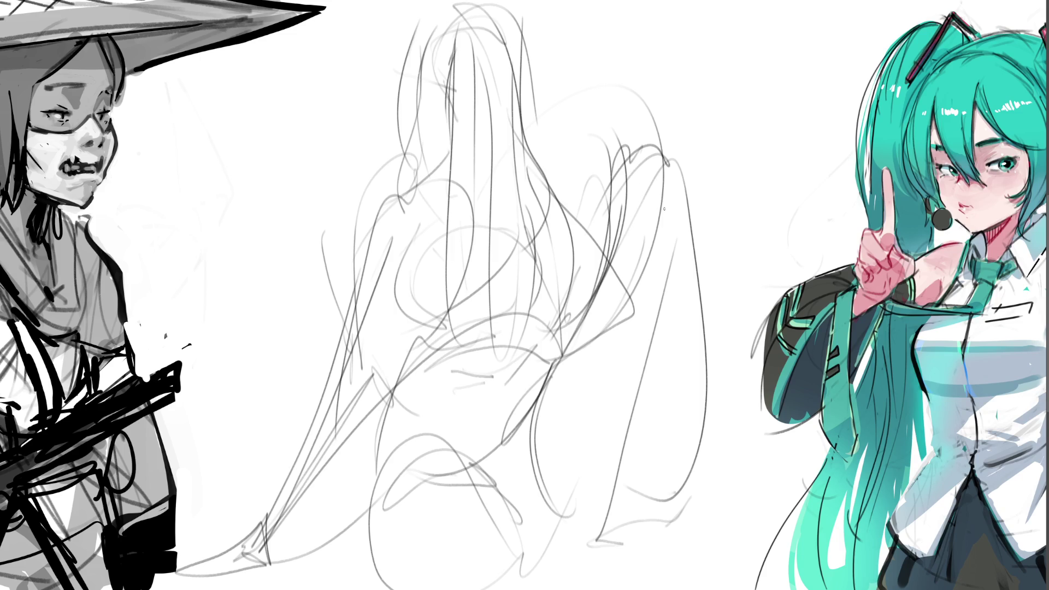
left_click_drag(596, 255, 543, 393)
left_click_drag(635, 172, 609, 225)
left_click_drag(653, 167, 689, 451)
mouse_move(693, 300)
left_mouse_down()
mouse_move(703, 471)
mouse_move(691, 503)
left_mouse_up()
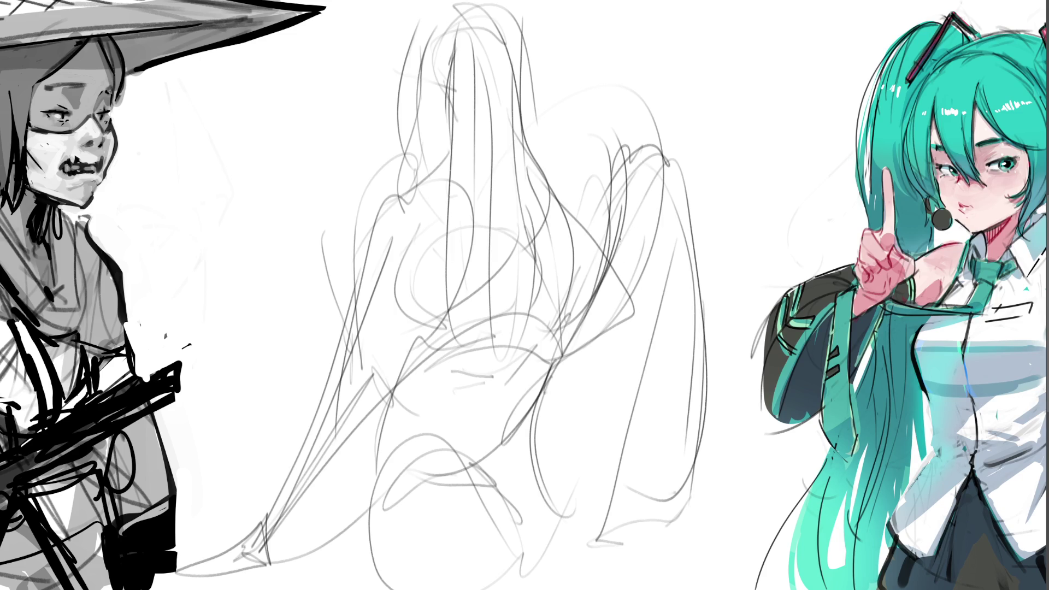
Draw long vertical strokes down the sketch's right side, with short strokes at the bottom right
left_click_drag(623, 210, 621, 526)
mouse_move(687, 205)
left_mouse_down()
mouse_move(671, 556)
mouse_move(686, 569)
left_mouse_up()
left_click_drag(630, 215, 633, 564)
left_click_drag(624, 580, 687, 552)
mouse_move(632, 497)
left_mouse_down()
mouse_move(619, 546)
mouse_move(646, 583)
left_mouse_up()
left_click_drag(690, 497, 638, 589)
left_click_drag(610, 551, 634, 589)
mouse_move(634, 506)
left_mouse_down()
mouse_move(663, 444)
mouse_move(685, 589)
left_mouse_up()
Refine the right-side curves and add lines and short marks at the lower right
left_click_drag(645, 448, 637, 589)
left_click_drag(693, 343, 675, 491)
mouse_move(702, 304)
left_mouse_down()
mouse_move(681, 510)
mouse_move(695, 577)
left_mouse_up()
mouse_move(677, 529)
left_mouse_down()
mouse_move(652, 589)
mouse_move(652, 461)
left_mouse_up()
mouse_move(627, 512)
left_mouse_down()
mouse_move(641, 449)
mouse_move(565, 535)
mouse_move(619, 527)
left_mouse_up()
mouse_move(602, 530)
left_mouse_down()
mouse_move(551, 530)
mouse_move(515, 551)
mouse_move(525, 545)
left_mouse_up()
left_click_drag(563, 531, 618, 526)
Rough in the lower legs, belly and left hip with faint strokes
mouse_move(489, 468)
left_mouse_down()
mouse_move(413, 438)
mouse_move(419, 420)
left_mouse_up()
mouse_move(449, 439)
left_mouse_down()
mouse_move(397, 415)
mouse_move(406, 351)
mouse_move(369, 471)
mouse_move(364, 571)
left_mouse_up()
left_click_drag(369, 480, 380, 589)
left_click_drag(436, 395, 471, 414)
left_click_drag(487, 459, 481, 420)
mouse_move(420, 379)
left_mouse_down()
mouse_move(417, 357)
mouse_move(419, 416)
left_mouse_up()
Draw horizontal waist lines and shape the torso with a curve and vertical strokes
left_click_drag(439, 339, 402, 371)
left_click_drag(418, 316, 543, 328)
mouse_move(447, 322)
left_mouse_down()
mouse_move(401, 313)
mouse_move(550, 327)
left_mouse_up()
left_click_drag(556, 279, 553, 321)
mouse_move(533, 244)
left_mouse_down()
mouse_move(559, 266)
mouse_move(554, 320)
left_mouse_up()
mouse_move(394, 298)
left_mouse_down()
mouse_move(432, 228)
mouse_move(469, 208)
mouse_move(518, 206)
left_mouse_up()
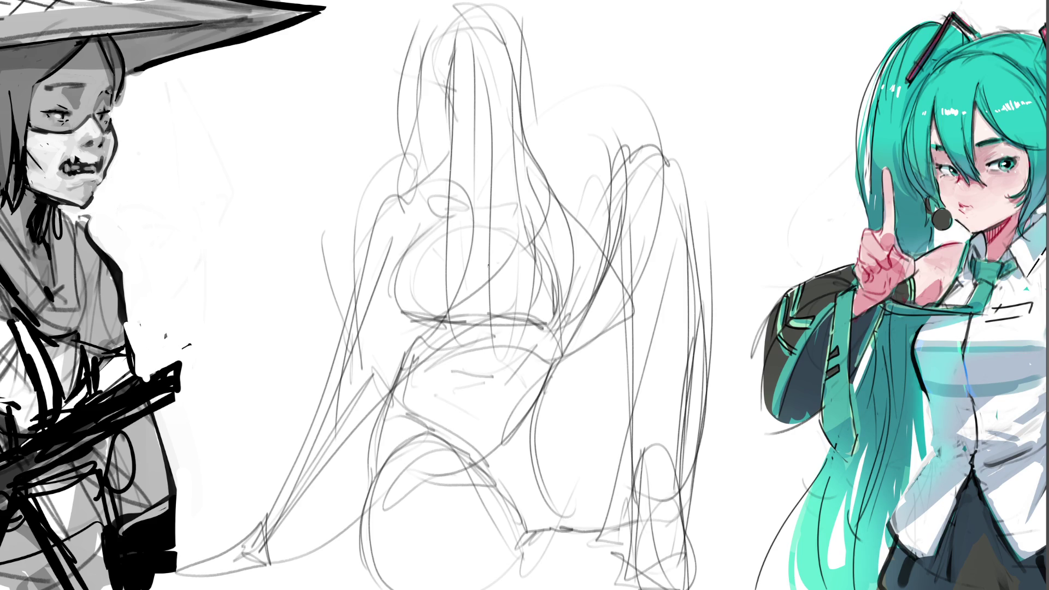
mouse_move(480, 240)
left_mouse_down()
mouse_move(477, 316)
mouse_move(479, 288)
left_mouse_up()
Add a curving strand up the upper right, ending in a zigzag peak
mouse_move(526, 193)
left_mouse_down()
mouse_move(574, 207)
mouse_move(587, 288)
mouse_move(627, 162)
left_mouse_up()
left_click_drag(601, 257, 572, 332)
mouse_move(633, 131)
left_mouse_down()
mouse_move(637, 141)
mouse_move(613, 159)
left_mouse_up()
mouse_move(614, 145)
left_mouse_down()
mouse_move(613, 178)
mouse_move(642, 187)
mouse_move(634, 172)
left_mouse_up()
left_click_drag(643, 143, 672, 179)
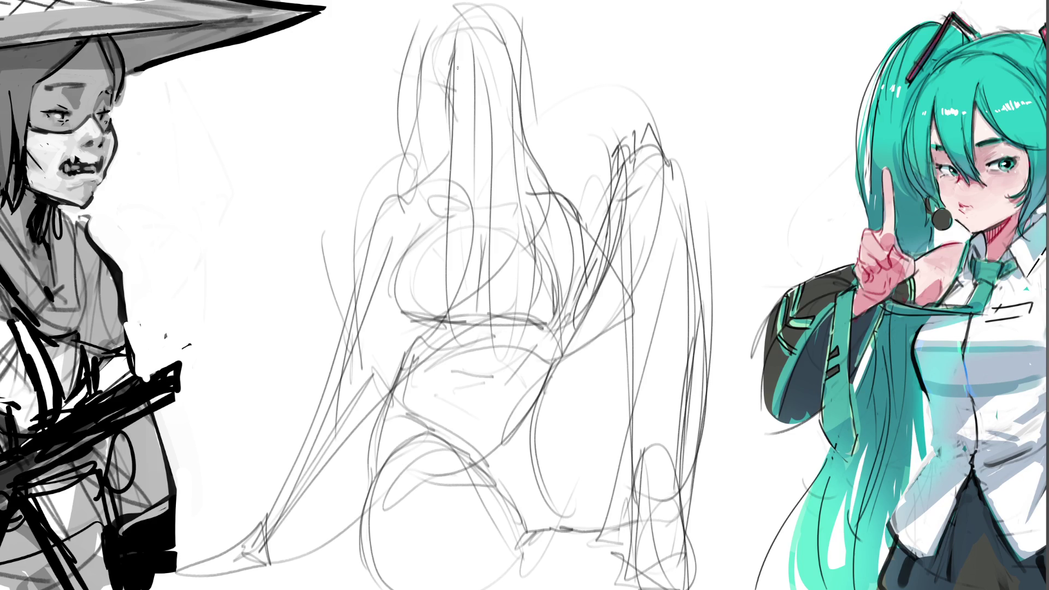
Sketch the head's side, the jawline, and the neck and collar lines
left_click_drag(495, 26, 391, 205)
mouse_move(486, 74)
left_mouse_down()
mouse_move(497, 72)
mouse_move(491, 94)
left_mouse_up()
mouse_move(524, 27)
left_mouse_down()
mouse_move(540, 145)
mouse_move(539, 124)
left_mouse_up()
left_click_drag(475, 94, 507, 88)
mouse_move(435, 100)
left_mouse_down()
mouse_move(465, 155)
mouse_move(513, 145)
mouse_move(530, 119)
left_mouse_up()
left_click_drag(447, 96, 461, 200)
mouse_move(452, 127)
left_mouse_down()
mouse_move(456, 165)
mouse_move(509, 197)
left_mouse_up()
mouse_move(518, 149)
left_mouse_down()
mouse_move(503, 207)
mouse_move(548, 211)
left_mouse_up()
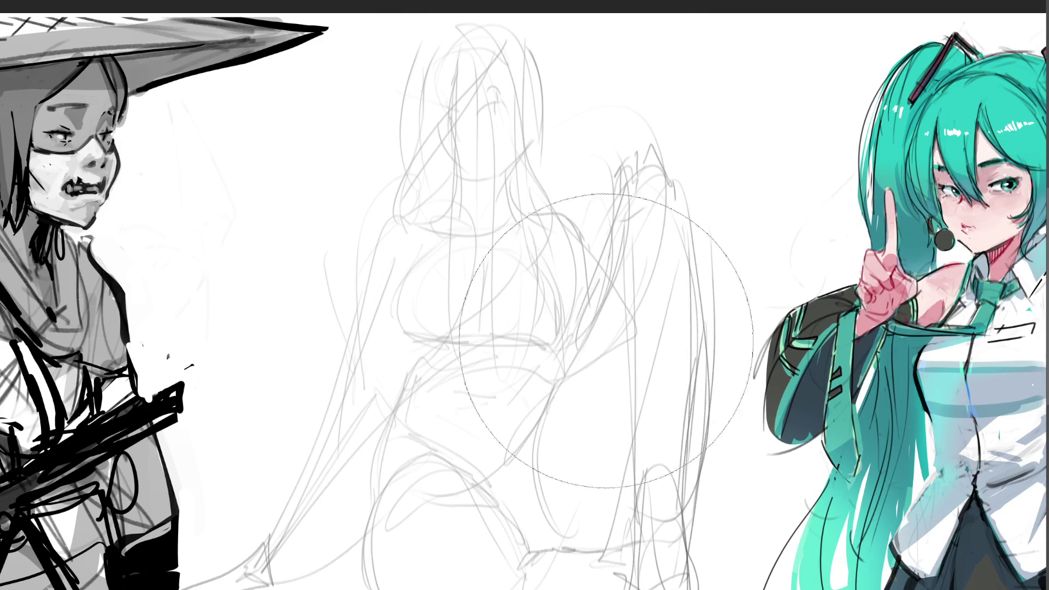
Fade the centre pencil sketch to faint lines with a soft eraser sweep
mouse_move(543, 542)
left_mouse_down()
mouse_move(551, 140)
mouse_move(445, 216)
mouse_move(651, 234)
mouse_move(250, 578)
mouse_move(915, 490)
left_mouse_up()
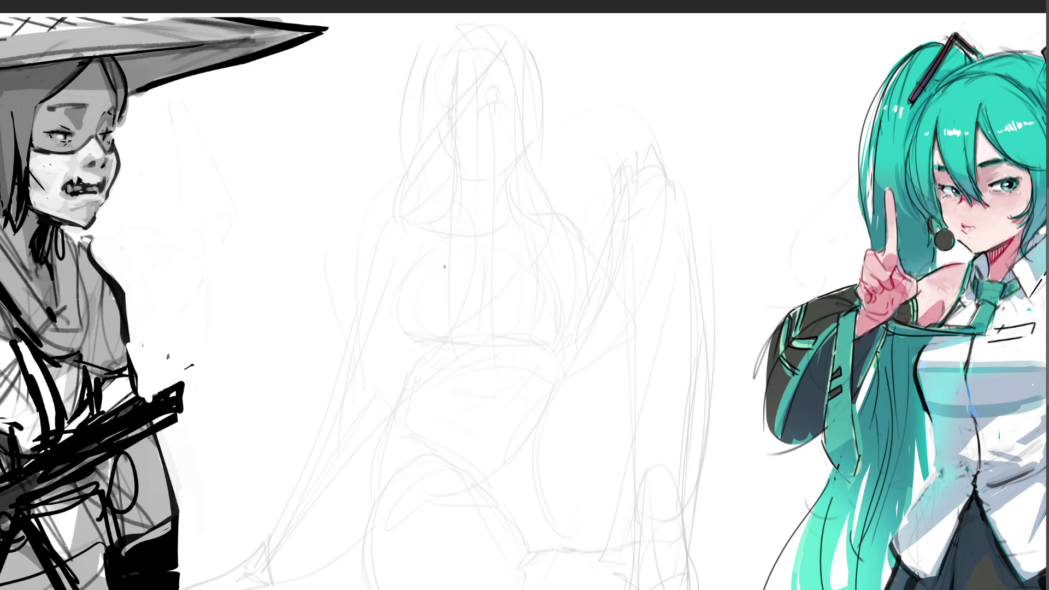
Start a new creature face with a brow line
mouse_move(444, 264)
left_mouse_down()
mouse_move(476, 286)
mouse_move(466, 272)
mouse_move(513, 275)
mouse_move(488, 284)
left_mouse_up()
Ink the monkey's nose mark and eye curve, its rounded head outline, and both small ears
left_click_drag(488, 288, 502, 286)
mouse_move(446, 264)
left_mouse_down()
mouse_move(538, 261)
mouse_move(510, 296)
left_mouse_up()
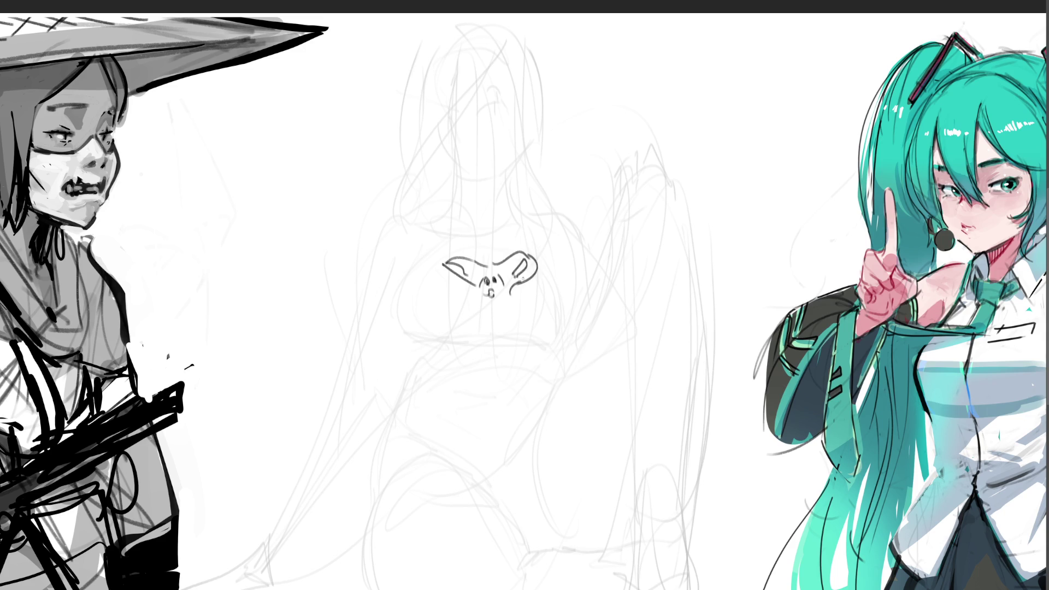
mouse_move(430, 264)
left_mouse_down()
mouse_move(402, 280)
mouse_move(429, 339)
left_mouse_up()
mouse_move(546, 254)
left_mouse_down()
mouse_move(583, 252)
mouse_move(592, 295)
mouse_move(571, 323)
left_mouse_up()
mouse_move(428, 259)
left_mouse_down()
mouse_move(456, 223)
mouse_move(484, 212)
mouse_move(537, 234)
left_mouse_up()
mouse_move(422, 255)
left_mouse_down()
mouse_move(404, 251)
mouse_move(409, 269)
mouse_move(420, 265)
left_mouse_up()
mouse_move(548, 247)
left_mouse_down()
mouse_move(562, 230)
mouse_move(567, 249)
left_mouse_up()
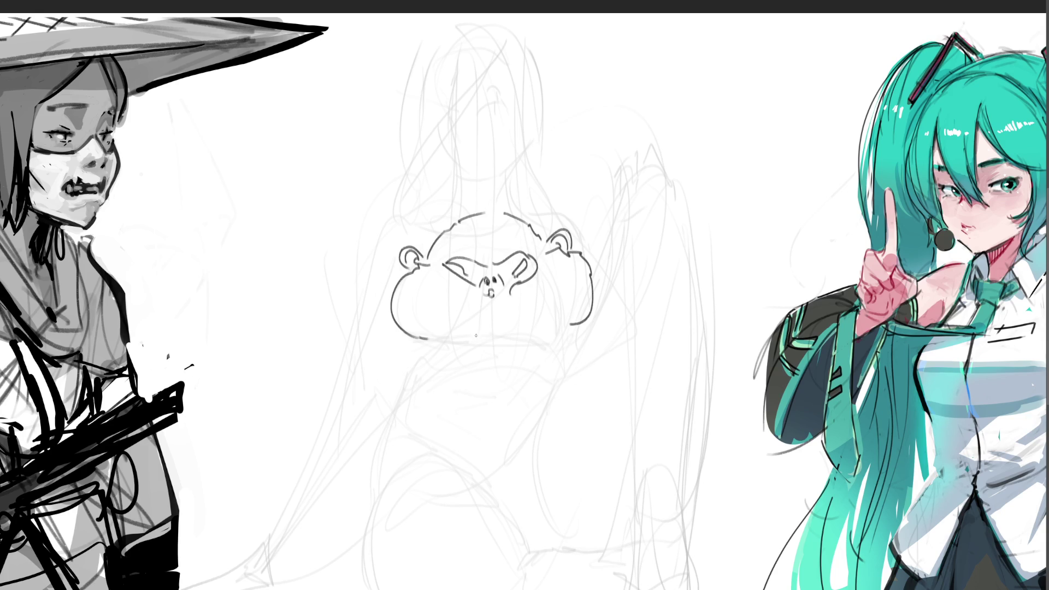
Draw the body lines below the monkey head, including the left contour and long lower-right lines
left_click_drag(431, 339, 418, 354)
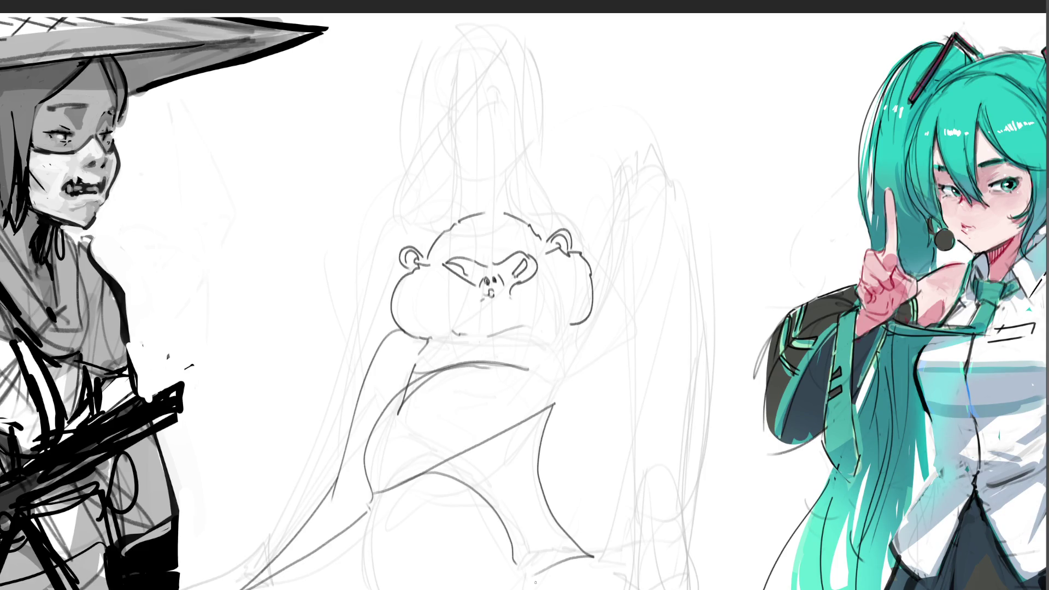
left_click_drag(544, 578, 554, 589)
left_click_drag(678, 589, 822, 530)
left_click_drag(705, 589, 819, 567)
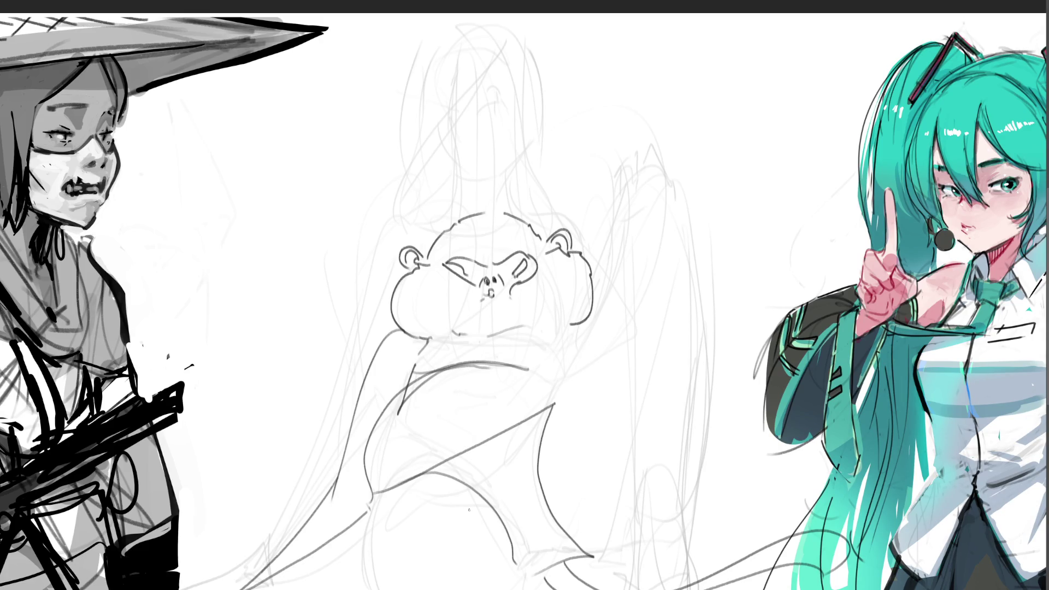
left_click_drag(421, 481, 354, 589)
mouse_move(513, 589)
left_mouse_down()
mouse_move(506, 551)
mouse_move(524, 588)
left_mouse_up()
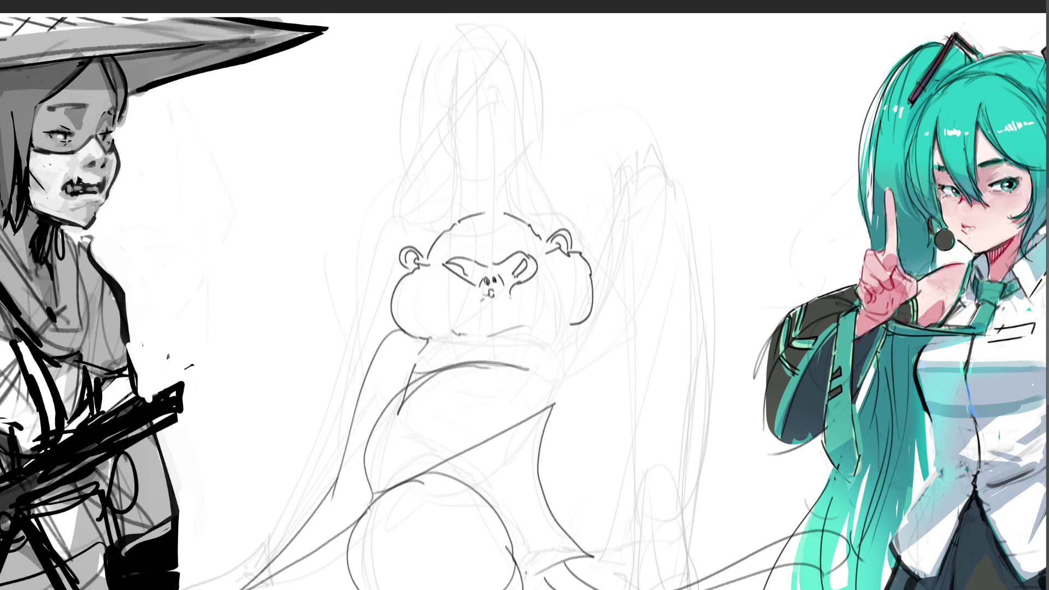
Outline the raised arm, hand and wrist plus the right contour, then fade the monkey to grey
mouse_move(556, 407)
left_mouse_down()
mouse_move(643, 252)
mouse_move(697, 254)
mouse_move(713, 509)
left_mouse_up()
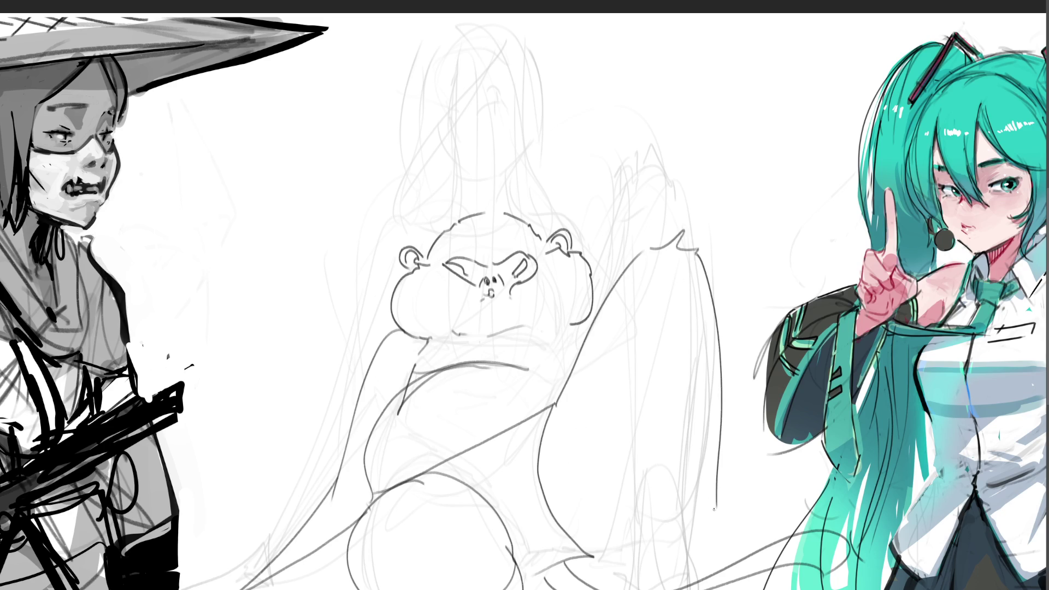
mouse_move(633, 315)
left_mouse_down()
mouse_move(676, 589)
mouse_move(703, 581)
left_mouse_up()
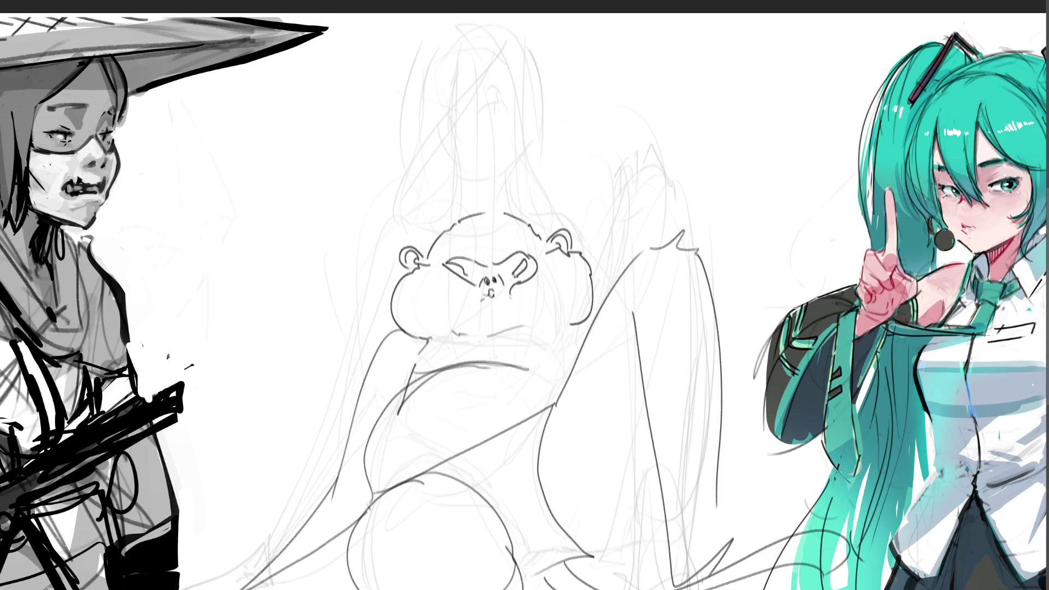
left_click_drag(597, 554, 660, 539)
mouse_move(634, 183)
left_mouse_down()
mouse_move(632, 207)
mouse_move(670, 215)
mouse_move(654, 232)
left_mouse_up()
mouse_move(628, 190)
left_mouse_down()
mouse_move(659, 70)
mouse_move(695, 61)
mouse_move(703, 77)
mouse_move(685, 86)
mouse_move(665, 163)
left_mouse_up()
mouse_move(662, 83)
left_mouse_down()
mouse_move(633, 176)
mouse_move(654, 156)
mouse_move(653, 175)
left_mouse_up()
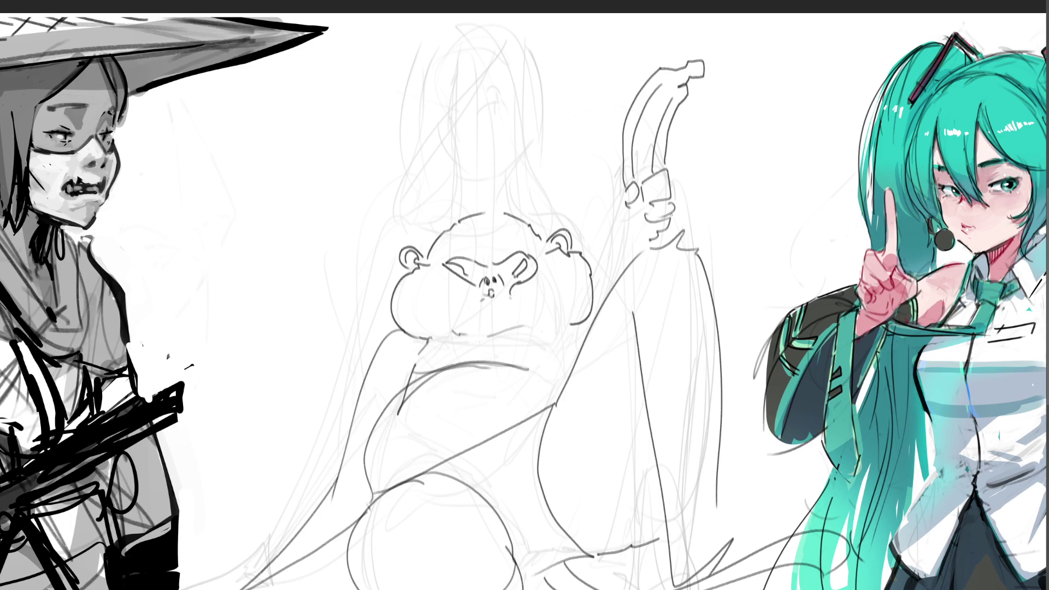
mouse_move(632, 208)
left_mouse_down()
mouse_move(643, 241)
mouse_move(640, 222)
left_mouse_up()
mouse_move(641, 222)
left_mouse_down()
mouse_move(649, 249)
mouse_move(631, 250)
mouse_move(604, 287)
left_mouse_up()
mouse_move(250, 554)
left_mouse_down()
mouse_move(261, 589)
mouse_move(219, 574)
mouse_move(195, 589)
left_mouse_up()
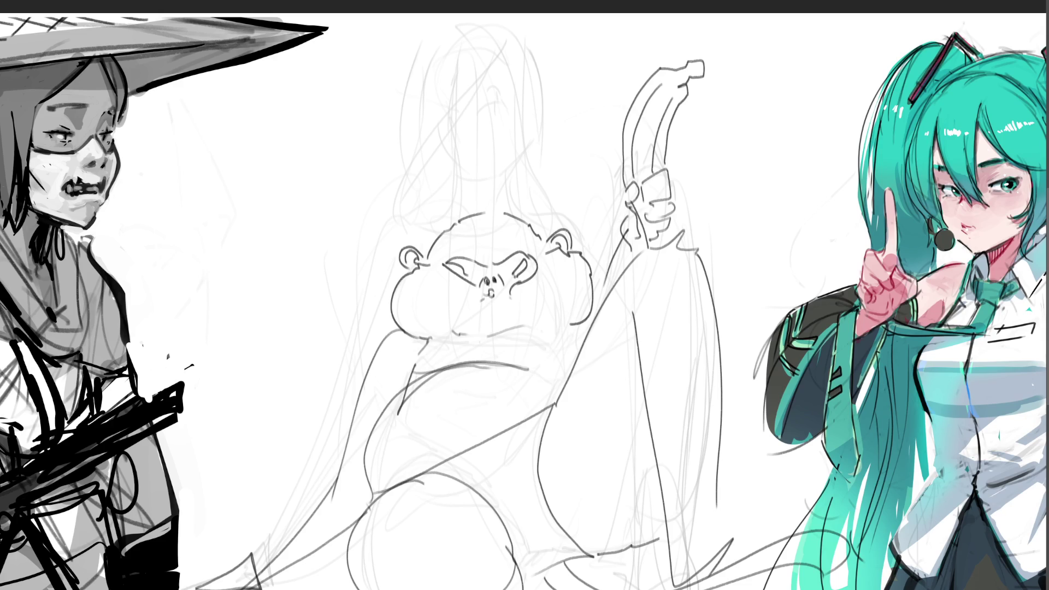
mouse_move(492, 383)
left_mouse_down()
mouse_move(503, 481)
mouse_move(539, 188)
mouse_move(601, 355)
mouse_move(609, 589)
mouse_move(398, 563)
mouse_move(704, 356)
mouse_move(402, 443)
mouse_move(705, 266)
mouse_move(427, 525)
mouse_move(705, 492)
mouse_move(792, 465)
mouse_move(766, 399)
left_mouse_up()
With a fine brush, outline the new figure's head, eyebrows, nose, ear and jaw
key("e")
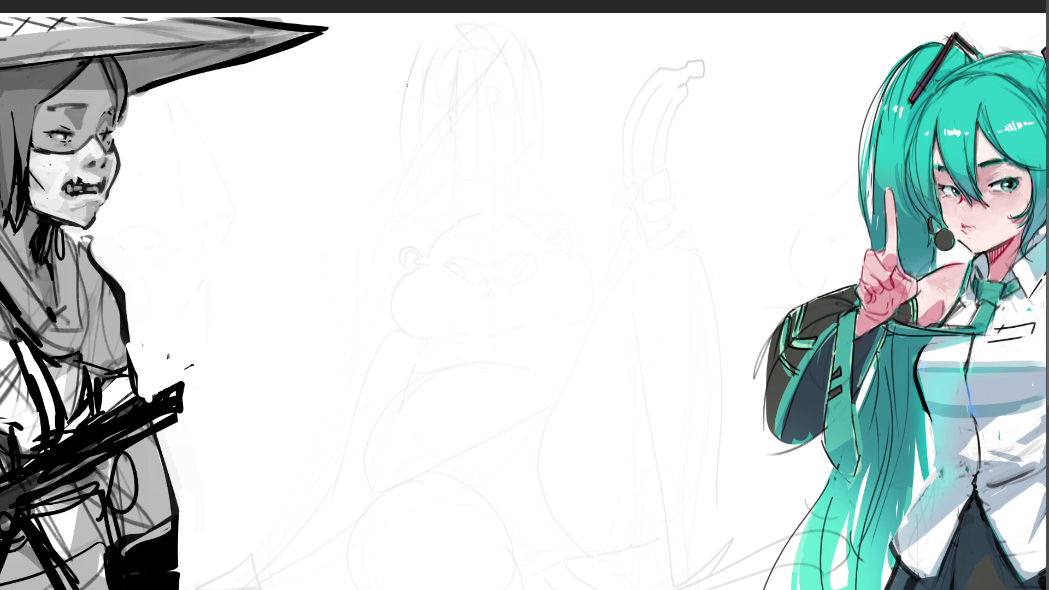
left_click_drag(408, 70, 428, 164)
mouse_move(427, 54)
left_mouse_down()
mouse_move(406, 91)
mouse_move(486, 155)
left_mouse_up()
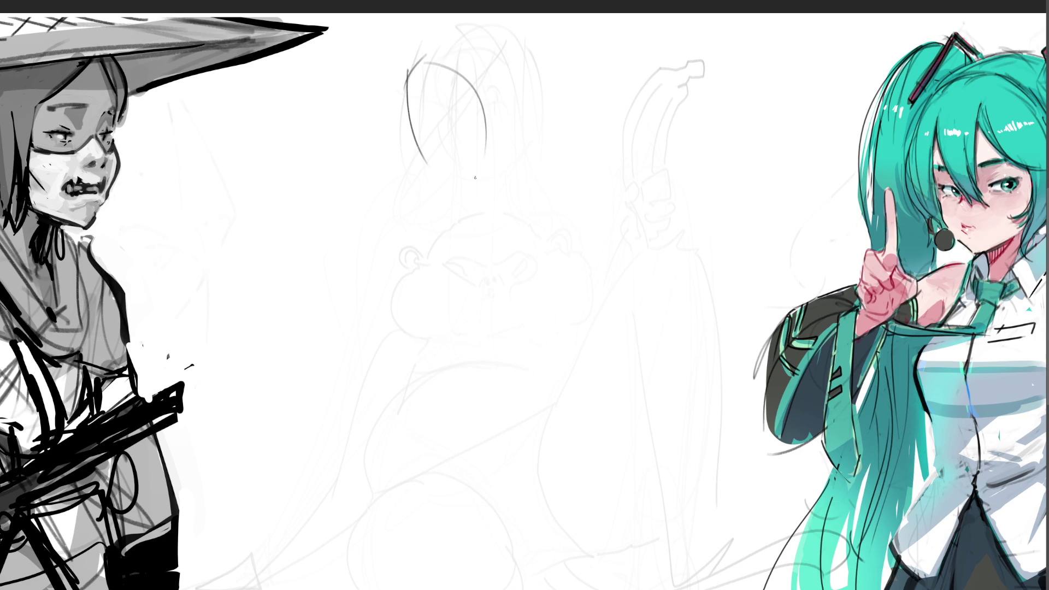
mouse_move(410, 105)
left_mouse_down()
mouse_move(457, 112)
mouse_move(448, 117)
mouse_move(454, 133)
mouse_move(476, 133)
mouse_move(440, 149)
mouse_move(462, 193)
mouse_move(498, 163)
mouse_move(508, 132)
mouse_move(529, 112)
mouse_move(517, 140)
left_mouse_up()
left_click_drag(519, 117, 513, 134)
Sketch hair framing the face and long strands flowing past the shoulder
left_click_drag(466, 71, 518, 195)
mouse_move(389, 71)
left_mouse_down()
mouse_move(461, 18)
mouse_move(540, 99)
left_mouse_up()
left_click_drag(547, 18, 573, 200)
mouse_move(598, 174)
left_mouse_down()
mouse_move(569, 218)
mouse_move(526, 234)
mouse_move(626, 249)
left_mouse_up()
left_click_drag(563, 234, 586, 328)
left_click_drag(575, 285, 585, 328)
left_click_drag(599, 212, 607, 265)
Draw the neck and jaw, hatch the neck and shoulder, and sketch the arm line
mouse_move(453, 194)
left_mouse_down()
mouse_move(505, 162)
mouse_move(471, 210)
left_mouse_up()
mouse_move(502, 167)
left_mouse_down()
mouse_move(461, 204)
mouse_move(475, 202)
left_mouse_up()
mouse_move(503, 165)
left_mouse_down()
mouse_move(472, 211)
mouse_move(491, 186)
left_mouse_up()
mouse_move(486, 191)
left_mouse_down()
mouse_move(447, 236)
mouse_move(454, 268)
mouse_move(528, 267)
left_mouse_up()
left_click_drag(516, 229, 540, 334)
left_click_drag(538, 328, 530, 328)
left_click_drag(470, 280, 499, 335)
Sketch the bust curve, upper arm, and torso line down to the hip
mouse_move(445, 269)
left_mouse_down()
mouse_move(461, 280)
mouse_move(384, 316)
mouse_move(425, 341)
left_mouse_up()
left_click_drag(436, 337, 461, 327)
mouse_move(451, 246)
left_mouse_down()
mouse_move(437, 266)
mouse_move(468, 278)
mouse_move(447, 258)
mouse_move(389, 291)
left_mouse_up()
mouse_move(455, 224)
left_mouse_down()
mouse_move(381, 298)
mouse_move(379, 329)
mouse_move(425, 348)
mouse_move(485, 342)
mouse_move(453, 346)
left_mouse_up()
mouse_move(436, 335)
left_mouse_down()
mouse_move(492, 333)
mouse_move(504, 368)
mouse_move(534, 381)
left_mouse_up()
left_click_drag(538, 296, 563, 399)
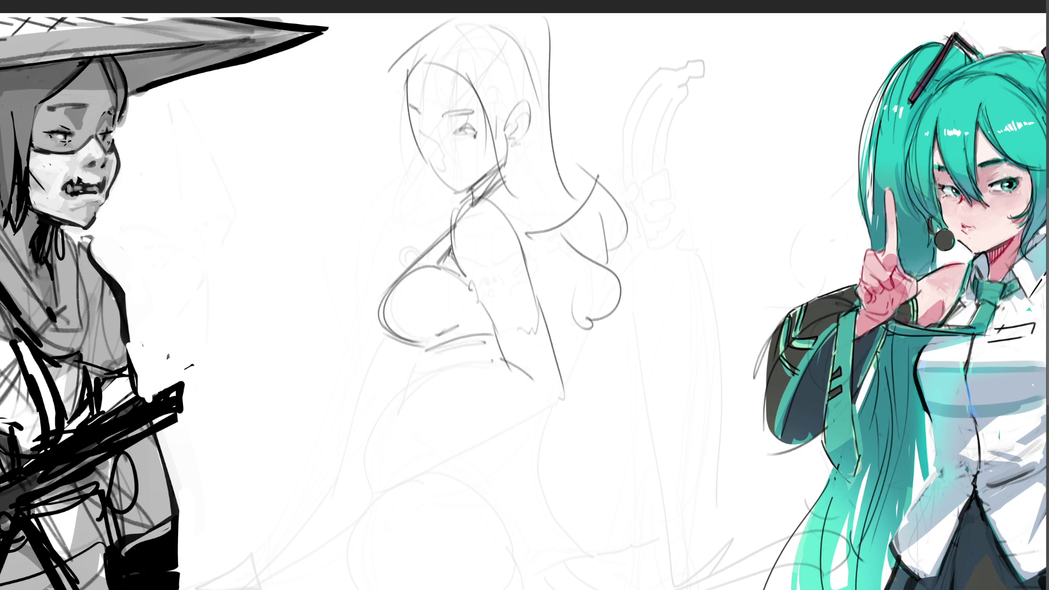
Draw the waist and hip curve, the forearm reaching left, and the leg and thigh lines
mouse_move(494, 361)
left_mouse_down()
mouse_move(375, 357)
mouse_move(356, 368)
left_mouse_up()
mouse_move(563, 400)
left_mouse_down()
mouse_move(481, 398)
mouse_move(328, 366)
mouse_move(298, 426)
left_mouse_up()
mouse_move(336, 386)
left_mouse_down()
mouse_move(330, 409)
mouse_move(376, 420)
left_mouse_up()
mouse_move(427, 388)
left_mouse_down()
mouse_move(377, 485)
mouse_move(395, 438)
mouse_move(366, 547)
left_mouse_up()
mouse_move(385, 587)
left_mouse_down()
mouse_move(366, 549)
mouse_move(538, 522)
mouse_move(557, 580)
left_mouse_up()
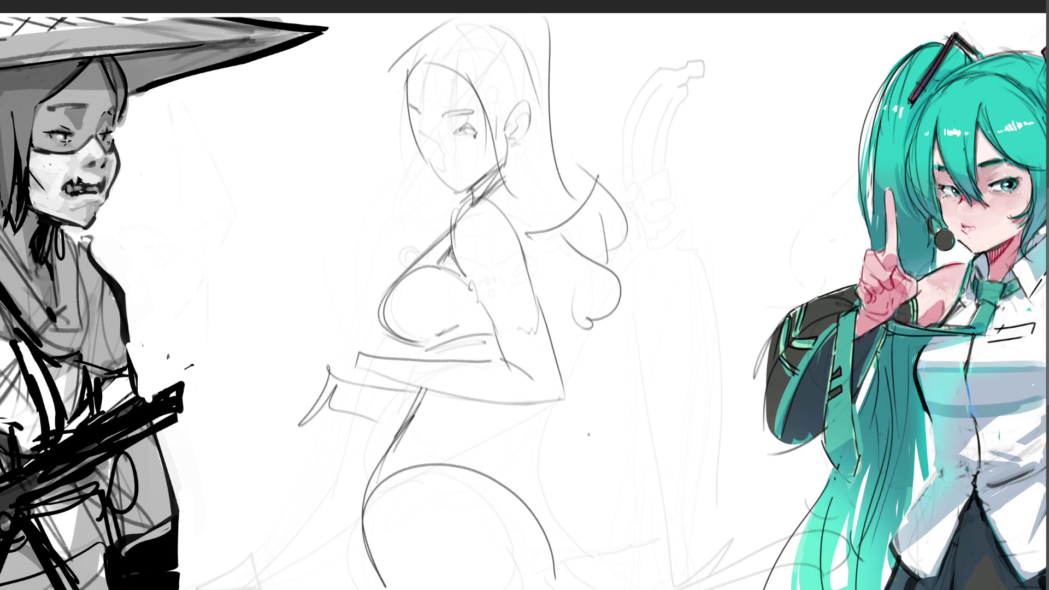
mouse_move(544, 402)
left_mouse_down()
mouse_move(563, 451)
mouse_move(556, 573)
mouse_move(601, 459)
mouse_move(624, 589)
left_mouse_up()
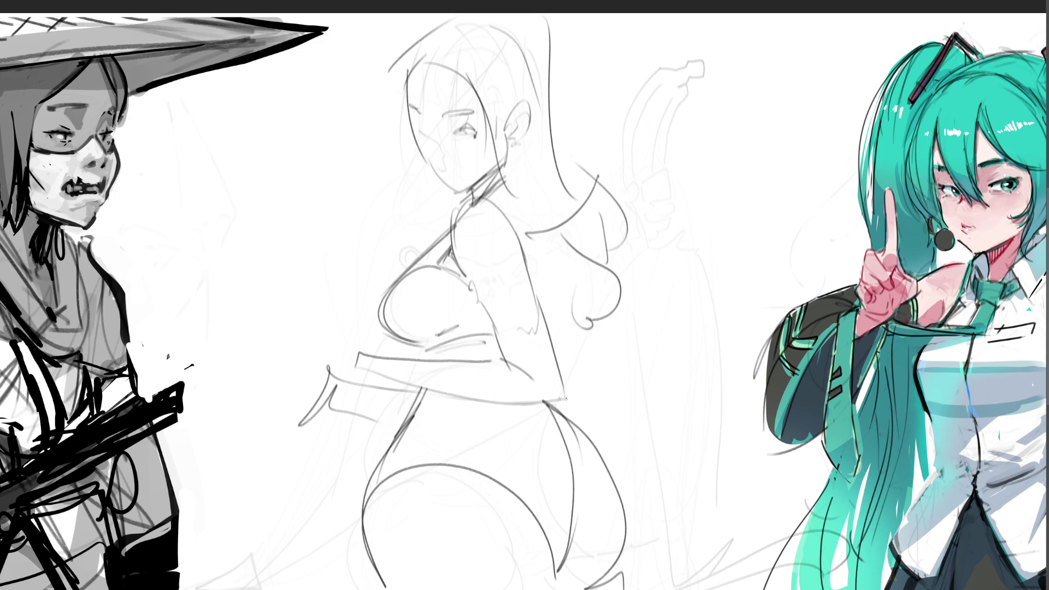
Add hair strands down the back and extend the leg line to the bottom edge
left_click_drag(560, 253, 536, 315)
mouse_move(530, 218)
left_mouse_down()
mouse_move(548, 247)
mouse_move(542, 332)
left_mouse_up()
left_click_drag(566, 243, 554, 338)
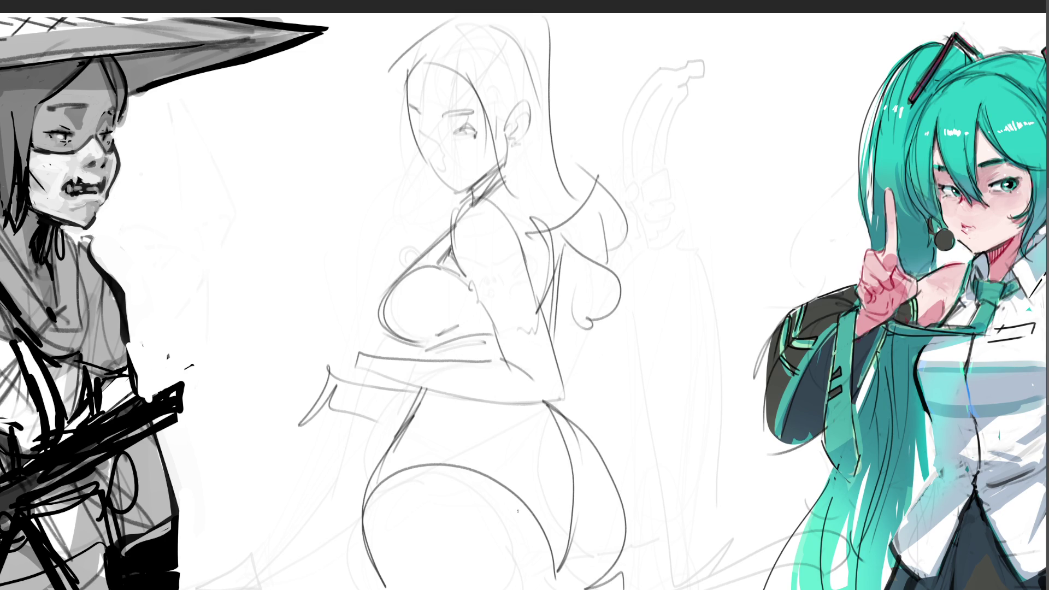
left_click_drag(548, 582, 515, 582)
left_click_drag(379, 573, 385, 589)
Sketch the small hand and fingers on the left, then the nose and lips
left_click_drag(360, 374, 314, 469)
mouse_move(329, 421)
left_mouse_down()
mouse_move(325, 467)
mouse_move(346, 432)
left_mouse_up()
left_click_drag(349, 426, 361, 372)
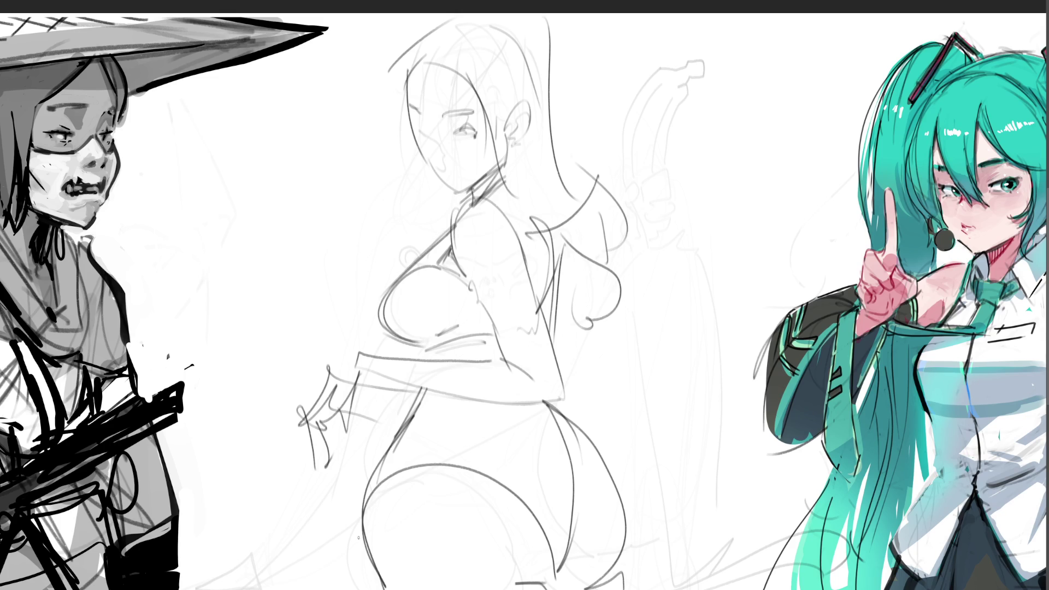
mouse_move(438, 162)
left_mouse_down()
mouse_move(423, 176)
mouse_move(442, 200)
mouse_move(427, 201)
mouse_move(400, 147)
left_mouse_up()
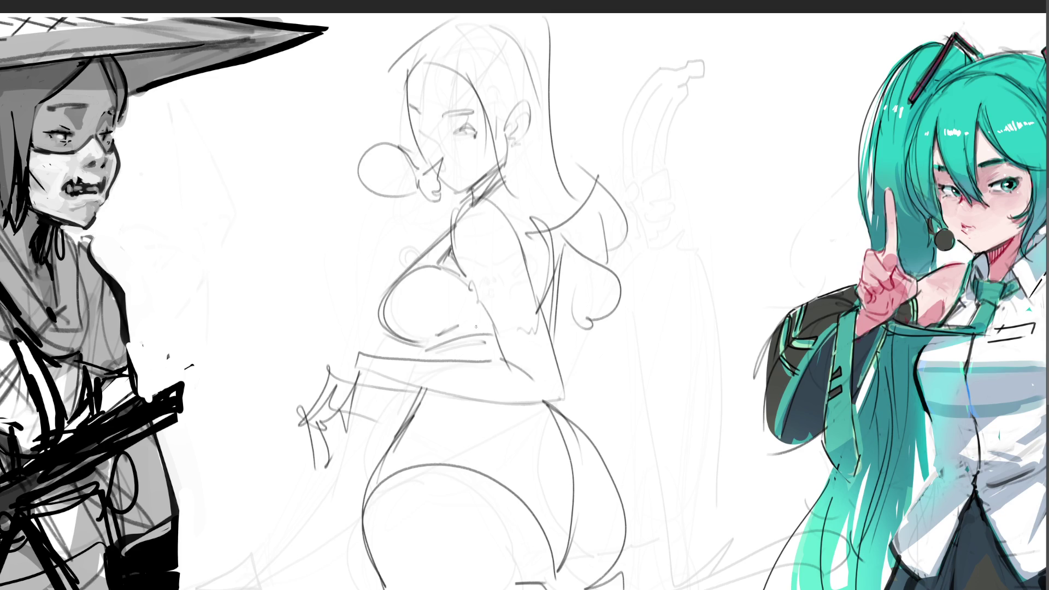
Replace the bubble-gum balloon attempt with an open mouth on the face
left_click_drag(438, 134, 446, 175)
key("ctrl+z")
key("ctrl+z")
key("ctrl+z")
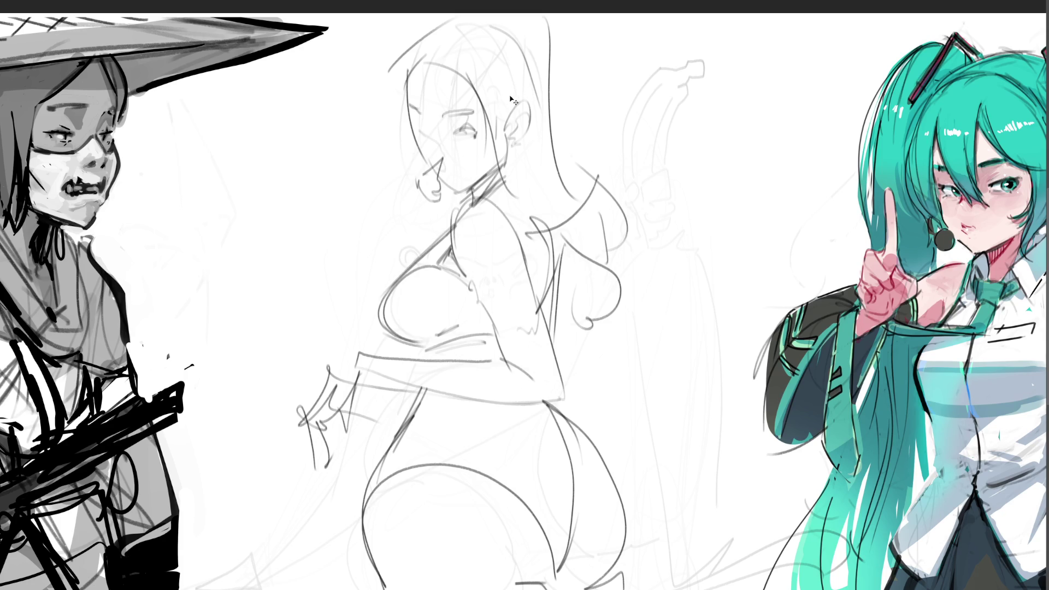
key("ctrl+z")
mouse_move(442, 169)
left_mouse_down()
mouse_move(465, 157)
mouse_move(462, 172)
mouse_move(227, 150)
mouse_move(216, 252)
mouse_move(424, 172)
left_mouse_up()
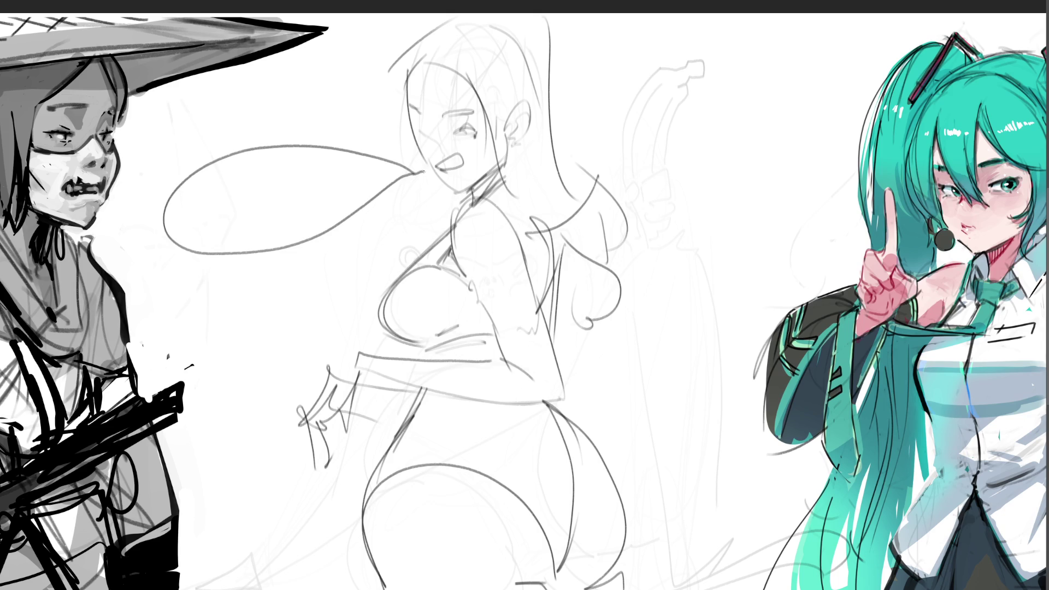
Handwrite 'Achoo!' inside the speech bubble
mouse_move(195, 192)
left_mouse_down()
mouse_move(190, 234)
mouse_move(216, 229)
mouse_move(214, 212)
mouse_move(244, 223)
left_mouse_up()
left_click_drag(251, 181, 258, 217)
mouse_move(275, 195)
left_mouse_down()
mouse_move(269, 211)
mouse_move(285, 198)
mouse_move(315, 200)
left_mouse_up()
left_click_drag(255, 214, 271, 224)
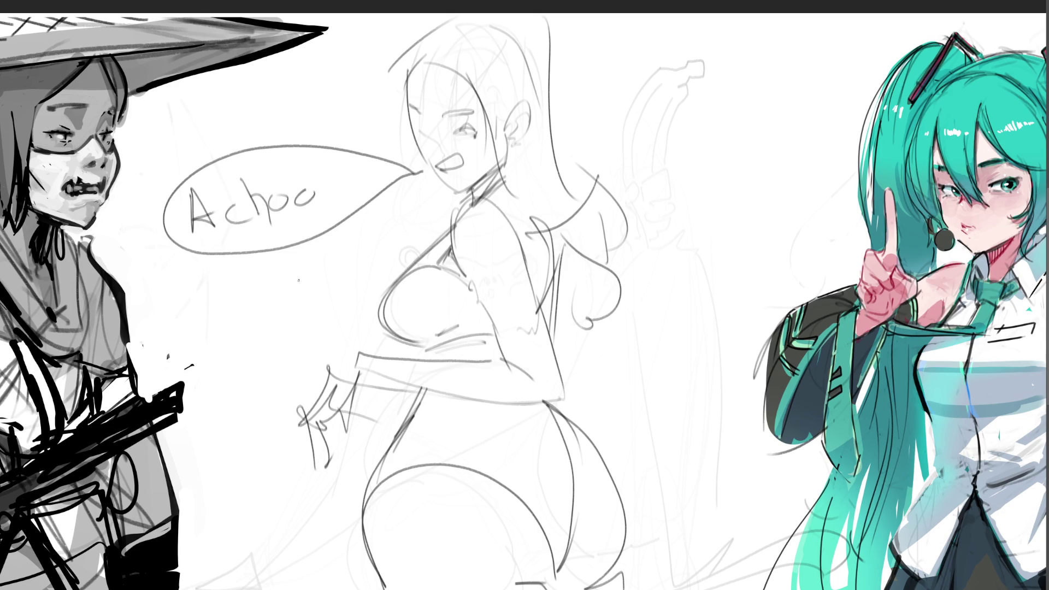
mouse_move(314, 164)
left_mouse_down()
mouse_move(304, 181)
mouse_move(320, 189)
mouse_move(310, 204)
left_mouse_up()
left_click(324, 197)
Add nostrils, sneeze spray lines, and squeezed-shut eyes
mouse_move(432, 144)
left_mouse_down()
mouse_move(377, 144)
mouse_move(421, 176)
mouse_move(417, 206)
mouse_move(389, 236)
left_mouse_up()
left_click_drag(448, 177, 415, 228)
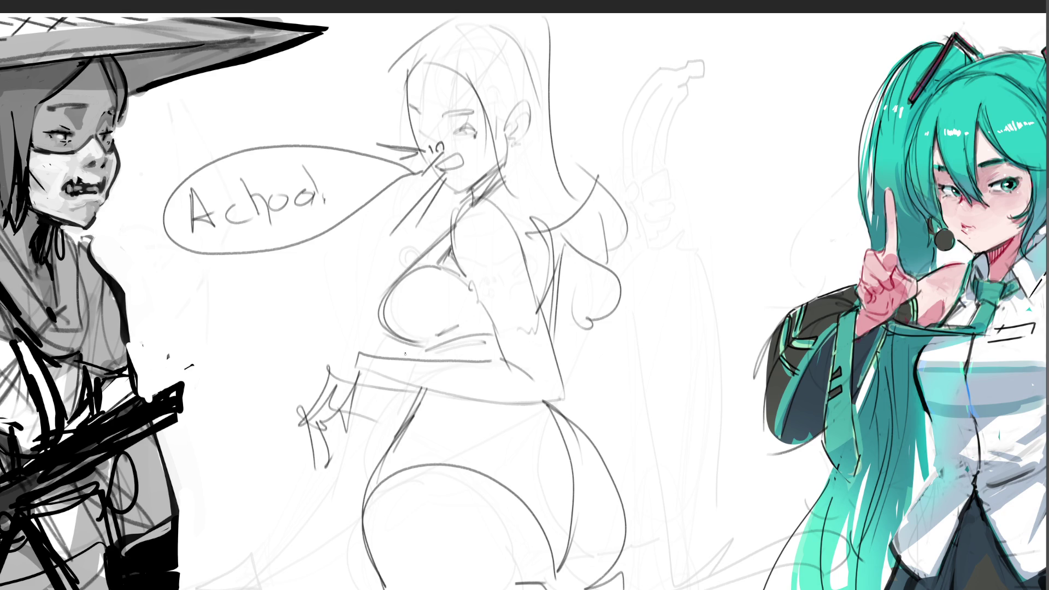
mouse_move(415, 132)
left_mouse_down()
mouse_move(432, 139)
mouse_move(474, 127)
left_mouse_up()
Remove the extra eye stroke and redraw the hair sweeping out to the right
key("ctrl+z")
mouse_move(549, 82)
left_mouse_down()
mouse_move(653, 58)
mouse_move(668, 166)
mouse_move(648, 255)
left_mouse_up()
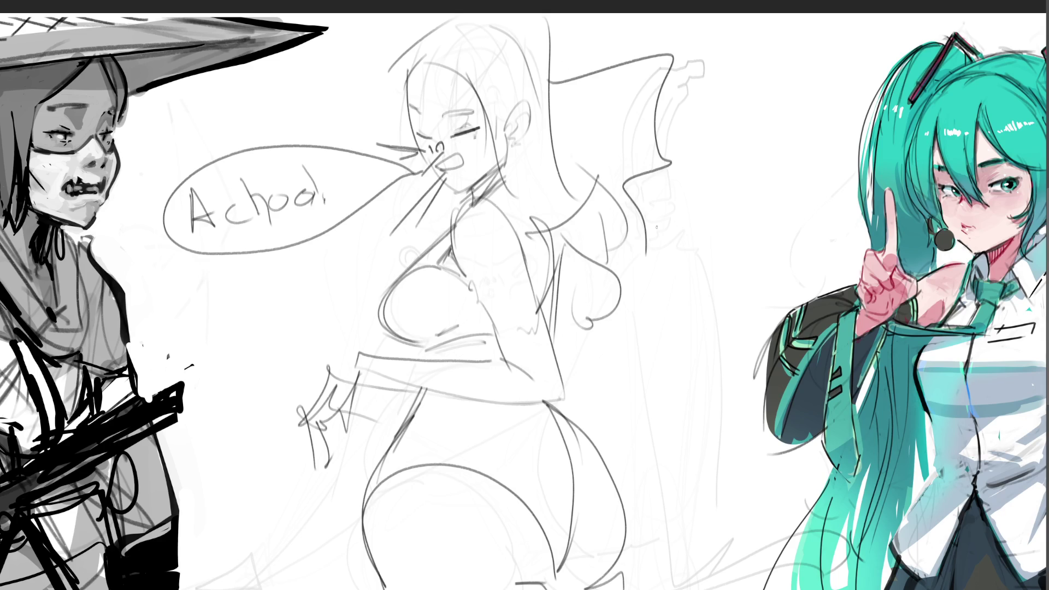
key("ctrl+z")
mouse_move(552, 55)
left_mouse_down()
mouse_move(567, 75)
mouse_move(686, 141)
mouse_move(683, 254)
mouse_move(649, 391)
left_mouse_up()
key("ctrl+z")
mouse_move(549, 45)
left_mouse_down()
mouse_move(734, 106)
mouse_move(693, 358)
mouse_move(617, 366)
left_mouse_up()
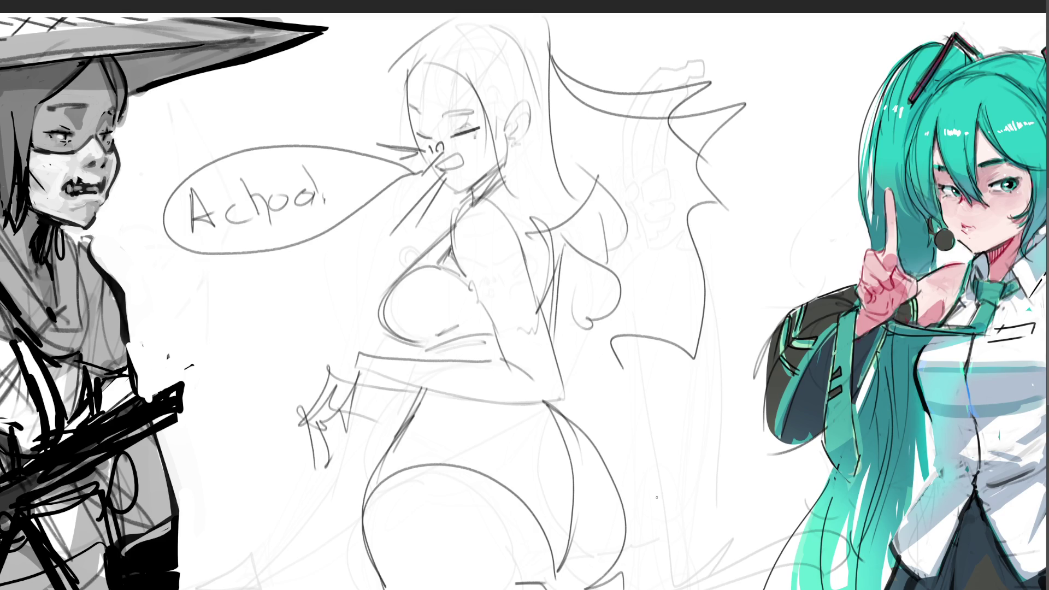
Add zigzag and curve strokes below the waist and at the figure's bottom, then start fading the sketch
mouse_move(465, 401)
left_mouse_down()
mouse_move(500, 459)
mouse_move(535, 409)
left_mouse_up()
left_click_drag(562, 410, 616, 524)
left_click_drag(621, 564, 588, 588)
left_click_drag(623, 573, 596, 589)
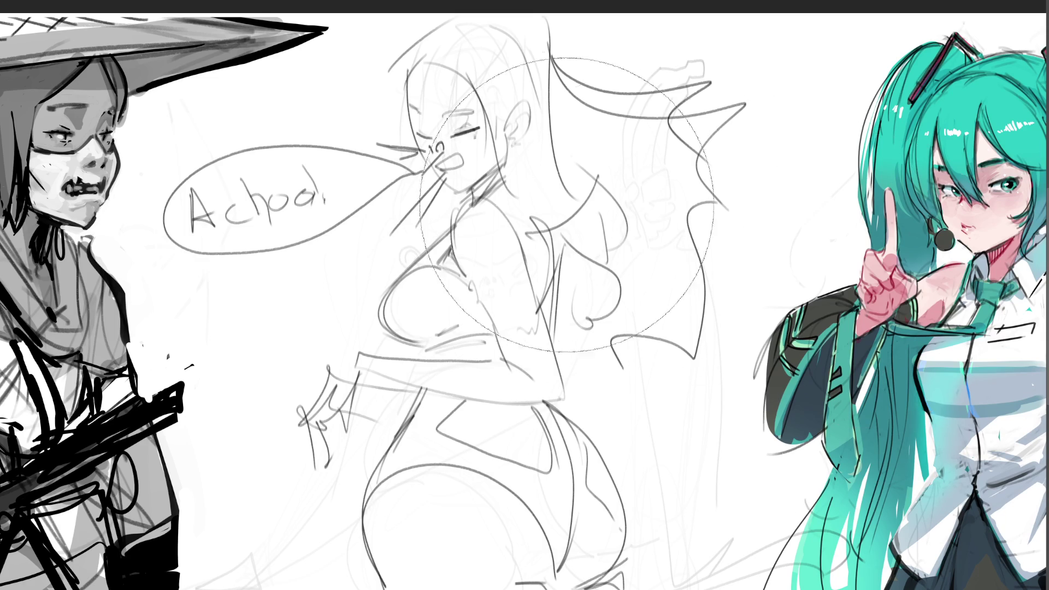
left_click_drag(328, 175, 404, 195)
mouse_move(161, 294)
left_mouse_down()
mouse_move(546, 481)
mouse_move(628, 492)
mouse_move(667, 454)
mouse_move(60, 181)
mouse_move(574, 257)
left_mouse_up()
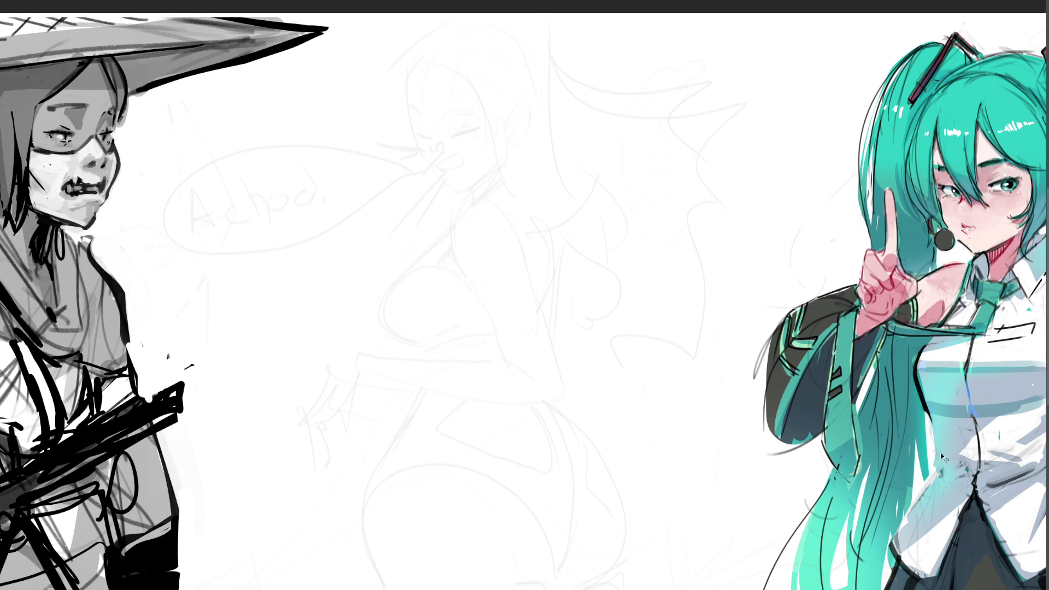
Paste the baseball pitcher reference photo onto the canvas
key("ctrl+v")
Enlarge the pitcher photo beside the left figure, then draw a circle above the faded sketch
key("ctrl+t")
left_click_drag(561, 374, 676, 526)
mouse_move(617, 476)
left_mouse_down()
mouse_move(234, 309)
mouse_move(260, 301)
left_mouse_up()
key("Return")
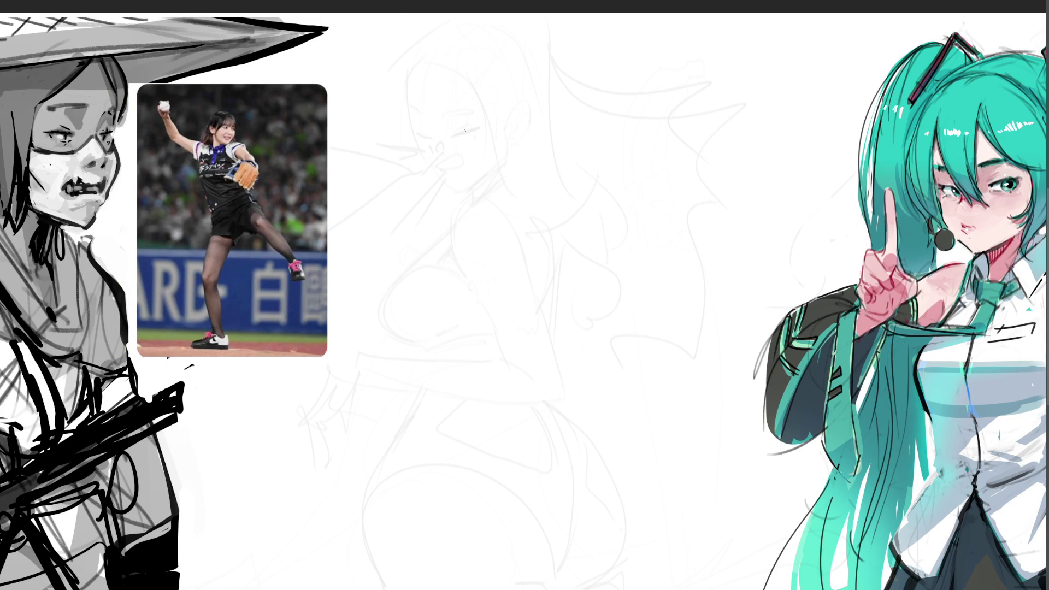
mouse_move(447, 93)
left_mouse_down()
mouse_move(492, 109)
mouse_move(458, 72)
mouse_move(492, 98)
mouse_move(480, 110)
mouse_move(479, 82)
mouse_move(465, 122)
left_mouse_up()
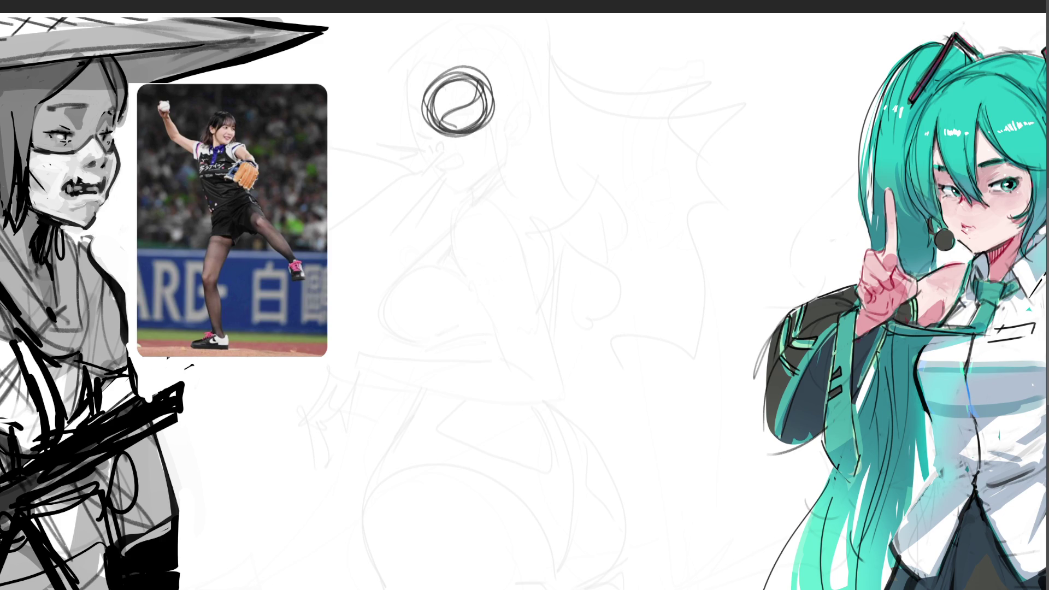
Sketch fingers gripping the ball, with a wrist line below it
mouse_move(474, 71)
left_mouse_down()
mouse_move(484, 24)
mouse_move(490, 77)
mouse_move(432, 70)
mouse_move(416, 90)
left_mouse_up()
mouse_move(492, 121)
left_mouse_down()
mouse_move(473, 143)
mouse_move(498, 158)
mouse_move(483, 179)
left_mouse_up()
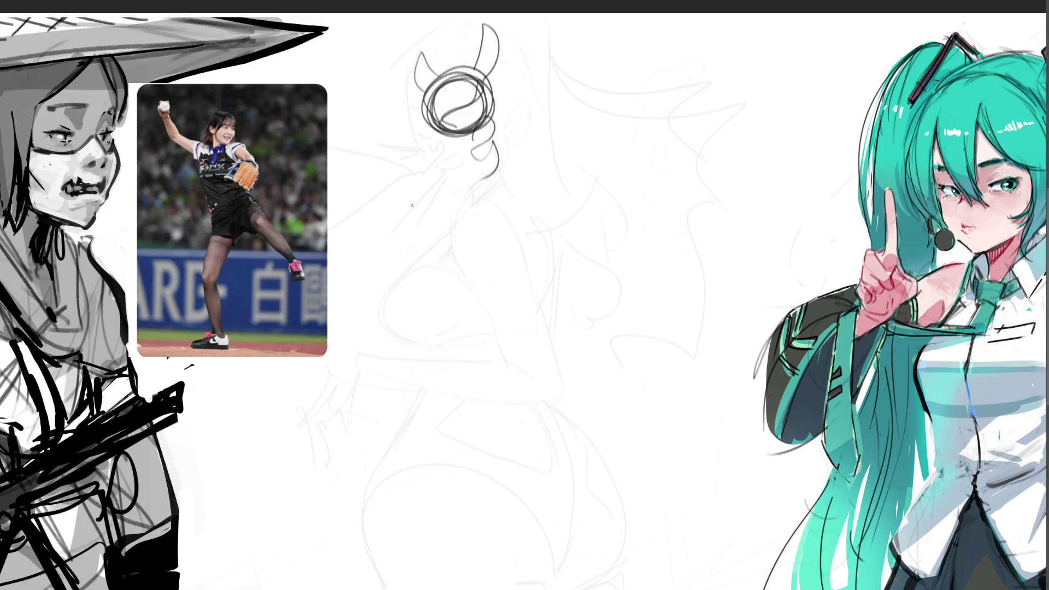
mouse_move(415, 116)
left_mouse_down()
mouse_move(423, 92)
mouse_move(451, 153)
mouse_move(447, 142)
mouse_move(473, 152)
left_mouse_up()
left_click_drag(454, 150, 468, 160)
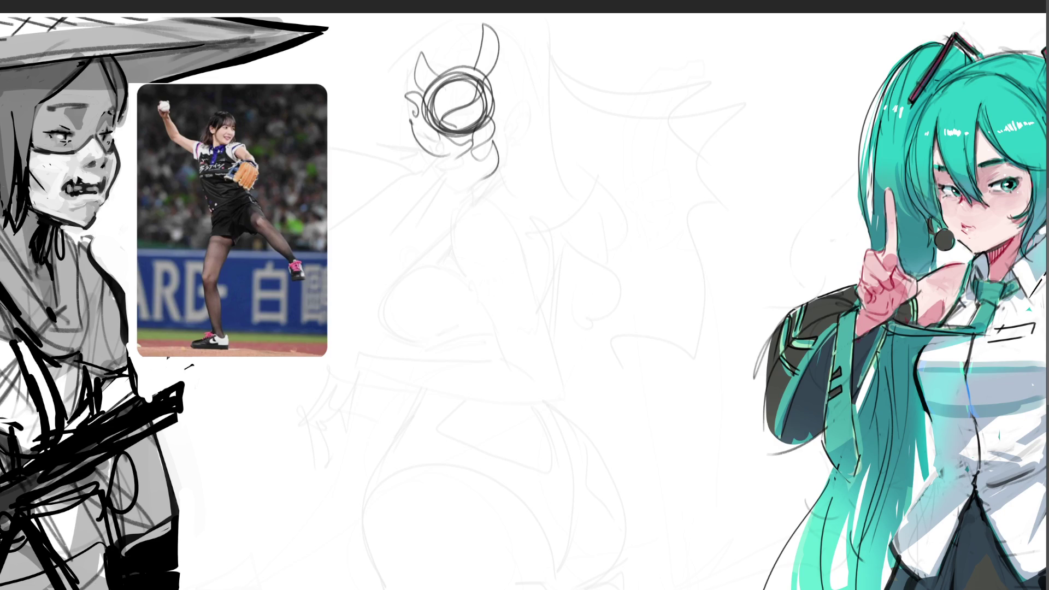
mouse_move(413, 132)
left_mouse_down()
mouse_move(444, 173)
mouse_move(464, 166)
mouse_move(482, 176)
mouse_move(483, 197)
mouse_move(511, 210)
left_mouse_up()
key("ctrl+z")
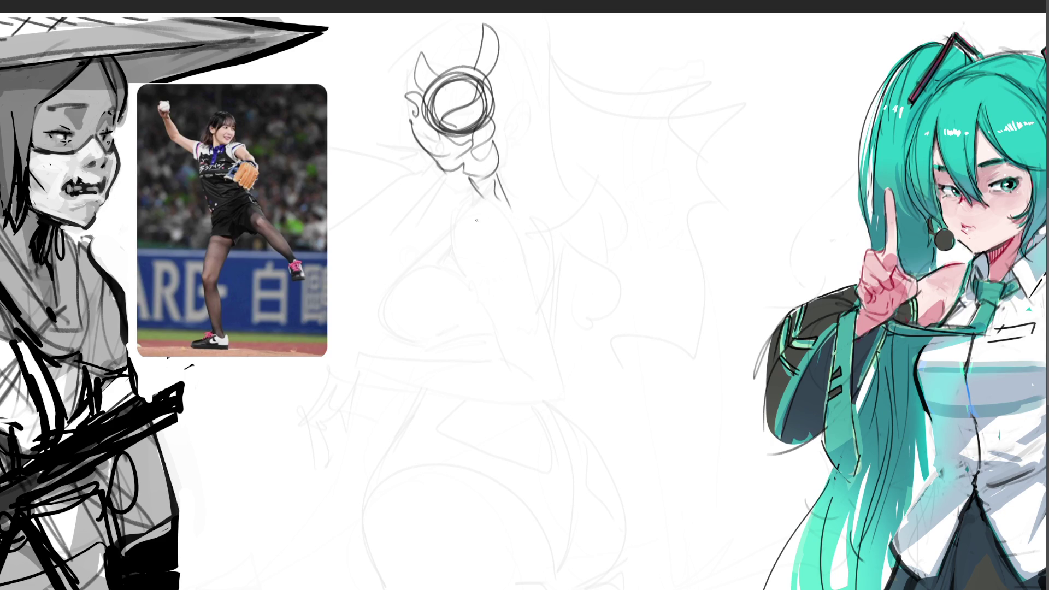
Draw the long outstretched throwing arm from the wrist across to the right, redrawing the too-short forearm line
left_click_drag(450, 175, 480, 263)
key("ctrl+z")
left_click_drag(449, 177, 505, 327)
left_click_drag(512, 204, 568, 307)
left_click_drag(506, 334, 550, 345)
left_click_drag(572, 269, 665, 323)
left_click_drag(540, 344, 681, 412)
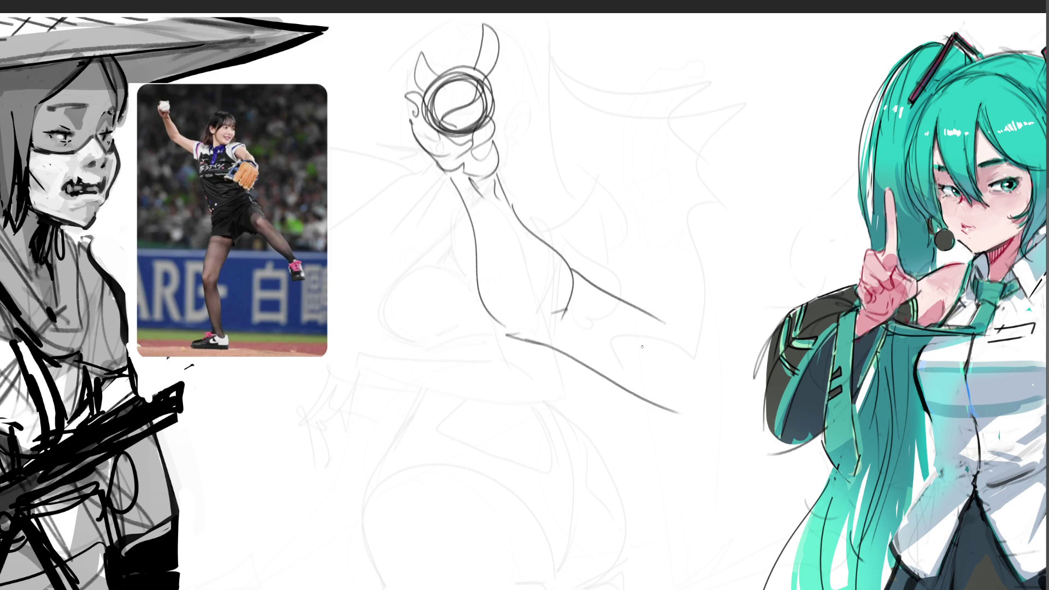
left_click_drag(649, 312, 762, 349)
mouse_move(695, 436)
left_mouse_down()
mouse_move(683, 419)
mouse_move(769, 481)
left_mouse_up()
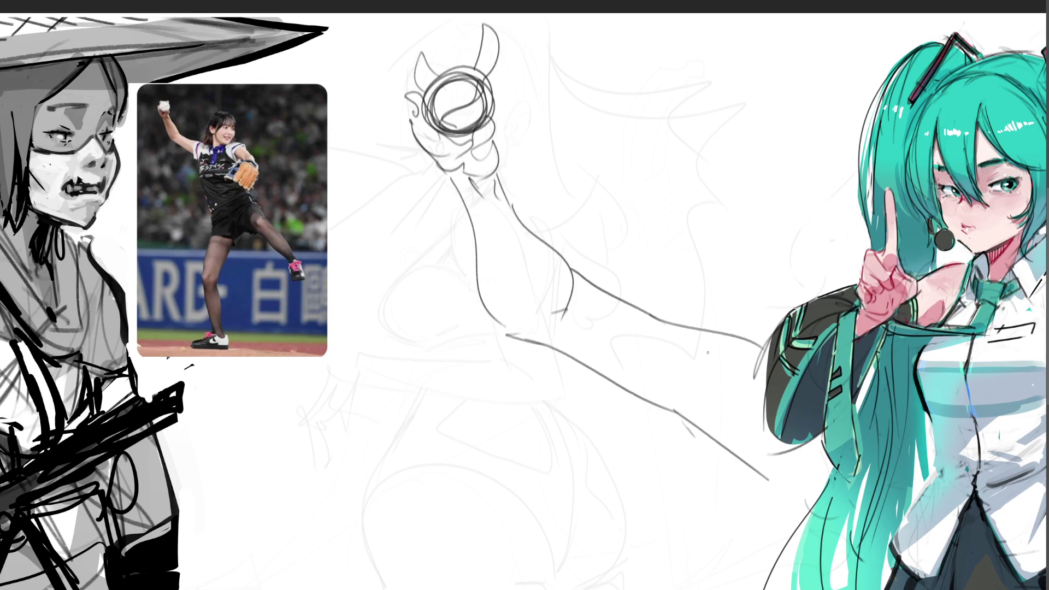
Free-transform the arm-and-ball sketch, shrinking it toward the upper left
key("ctrl+t")
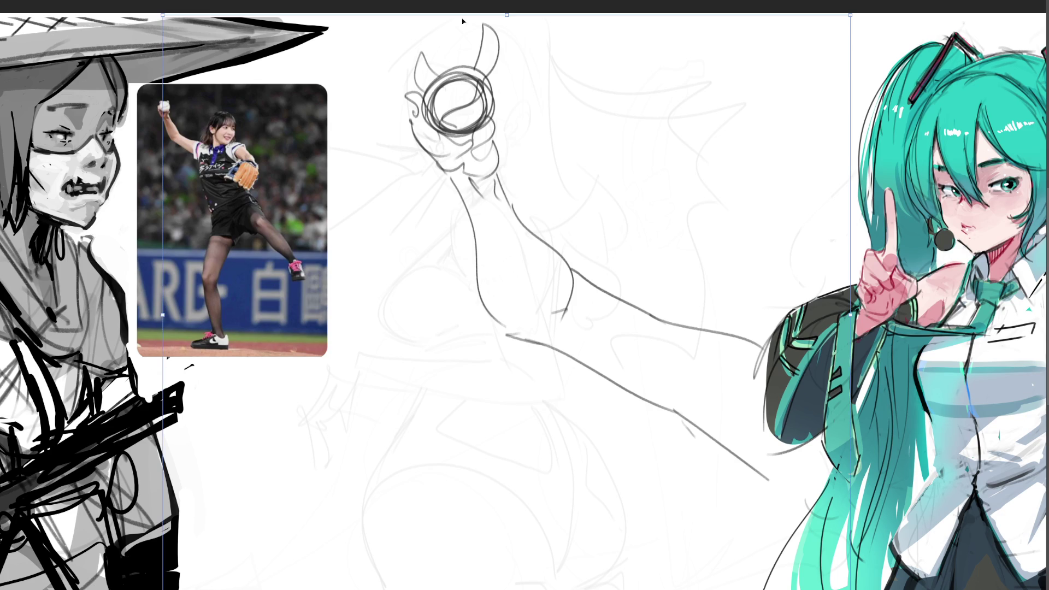
mouse_move(505, 14)
left_mouse_down()
mouse_move(539, 306)
mouse_move(508, 328)
mouse_move(448, 204)
mouse_move(420, 51)
mouse_move(414, 59)
left_mouse_up()
key("Return")
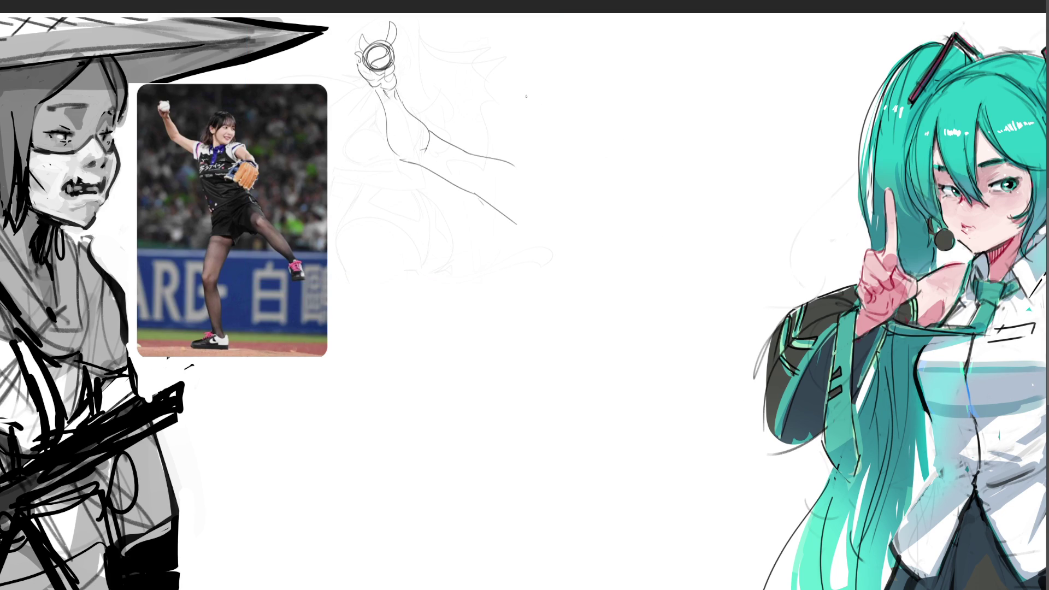
Draw a small face and hand-letter 'Gyatt!' inside a speech bubble beside it
mouse_move(556, 93)
left_mouse_down()
mouse_move(534, 90)
mouse_move(557, 103)
left_mouse_up()
mouse_move(593, 39)
left_mouse_down()
mouse_move(562, 110)
mouse_move(608, 91)
mouse_move(643, 94)
mouse_move(629, 146)
mouse_move(685, 114)
mouse_move(743, 125)
left_mouse_up()
mouse_move(730, 83)
left_mouse_down()
mouse_move(710, 107)
mouse_move(782, 113)
left_mouse_up()
mouse_move(769, 77)
left_mouse_down()
mouse_move(782, 113)
mouse_move(783, 90)
mouse_move(813, 87)
left_mouse_up()
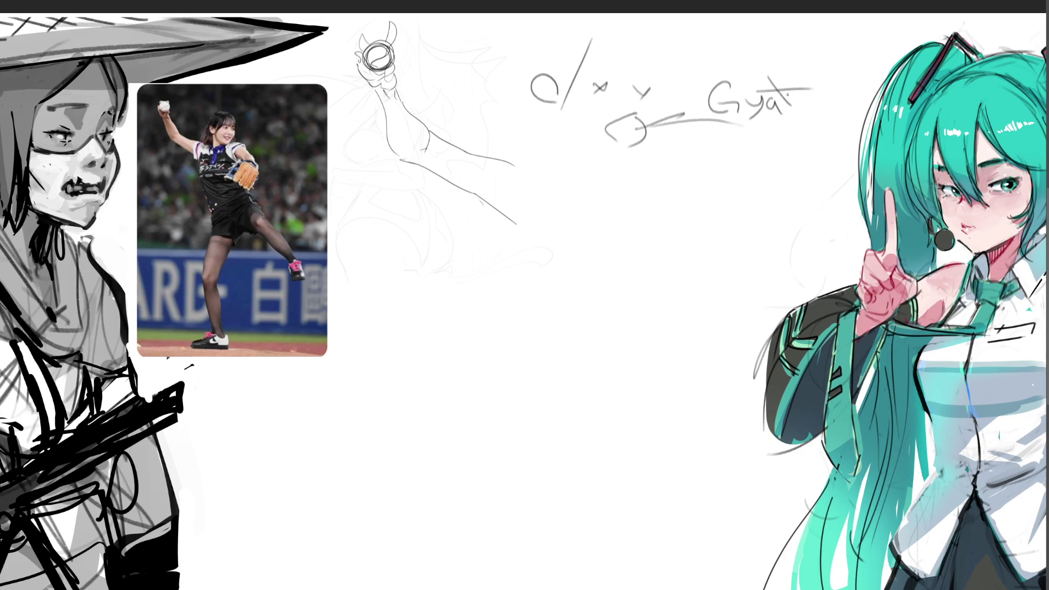
mouse_move(808, 70)
left_mouse_down()
mouse_move(822, 103)
mouse_move(836, 82)
mouse_move(842, 98)
left_mouse_up()
left_click(844, 107)
mouse_move(692, 114)
left_mouse_down()
mouse_move(771, 49)
mouse_move(780, 125)
left_mouse_up()
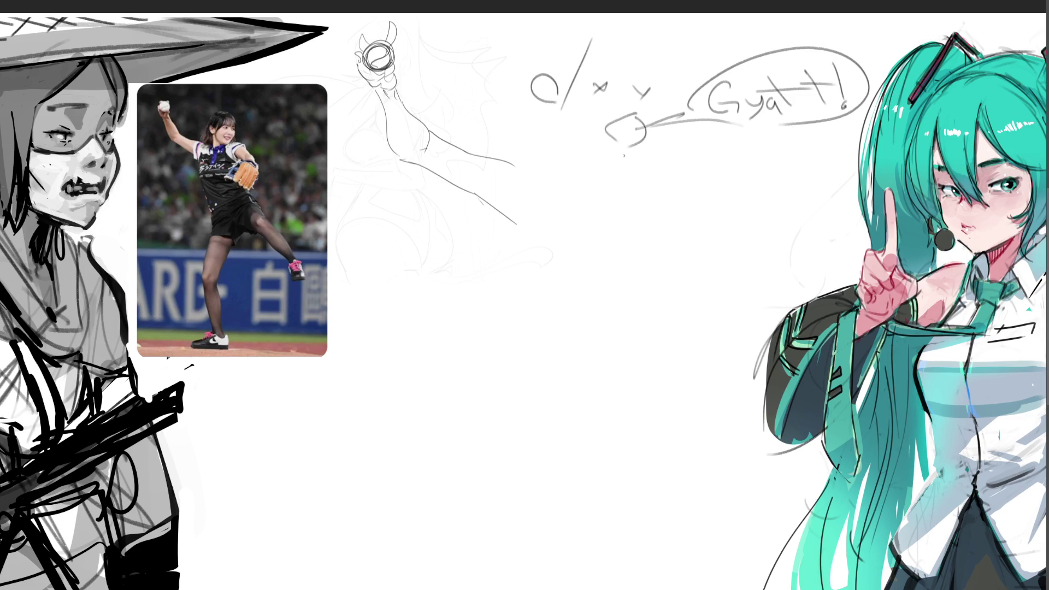
Sketch the jaw, shoulder line, torso edge and left shoulder curve below the face
mouse_move(558, 122)
left_mouse_down()
mouse_move(582, 151)
mouse_move(617, 164)
left_mouse_up()
left_click_drag(573, 209, 742, 121)
left_click_drag(686, 152, 665, 229)
mouse_move(525, 167)
left_mouse_down()
mouse_move(508, 230)
mouse_move(475, 221)
mouse_move(522, 312)
mouse_move(524, 340)
mouse_move(540, 350)
left_mouse_up()
Block in the upper torso, rounded chest shapes, waist and hips of the figure
left_click_drag(502, 306, 578, 299)
left_click_drag(557, 218, 625, 218)
mouse_move(614, 263)
left_mouse_down()
mouse_move(615, 295)
mouse_move(635, 296)
left_mouse_up()
left_click_drag(671, 193, 779, 236)
left_click_drag(667, 237, 774, 230)
mouse_move(659, 242)
left_mouse_down()
mouse_move(765, 224)
mouse_move(656, 274)
left_mouse_up()
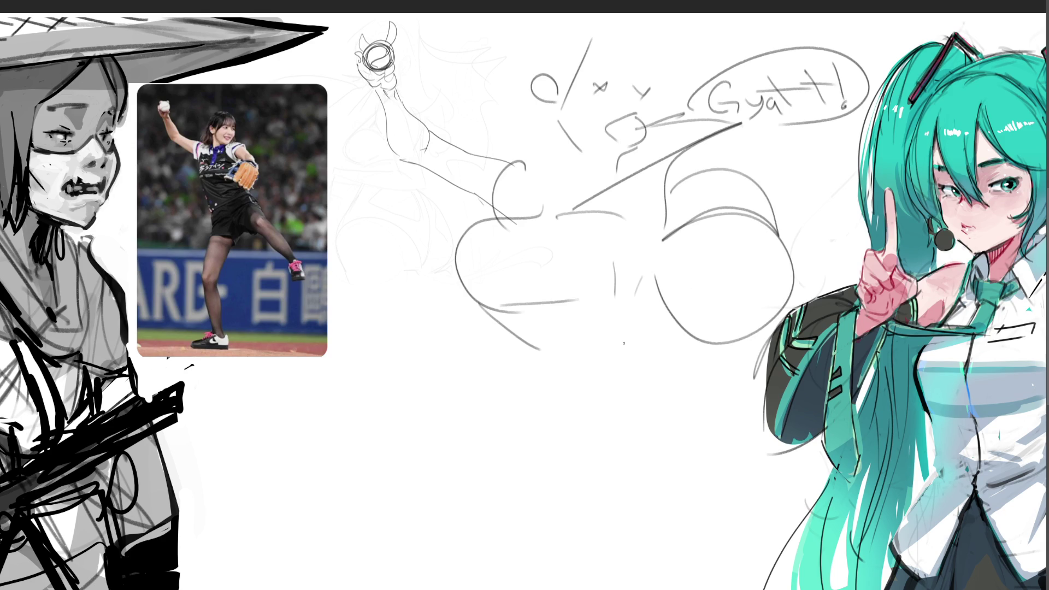
mouse_move(530, 322)
left_mouse_down()
mouse_move(584, 337)
mouse_move(510, 339)
left_mouse_up()
mouse_move(503, 326)
left_mouse_down()
mouse_move(533, 400)
mouse_move(652, 323)
mouse_move(643, 372)
left_mouse_up()
mouse_move(523, 396)
left_mouse_down()
mouse_move(517, 431)
mouse_move(535, 525)
mouse_move(606, 571)
mouse_move(697, 544)
left_mouse_up()
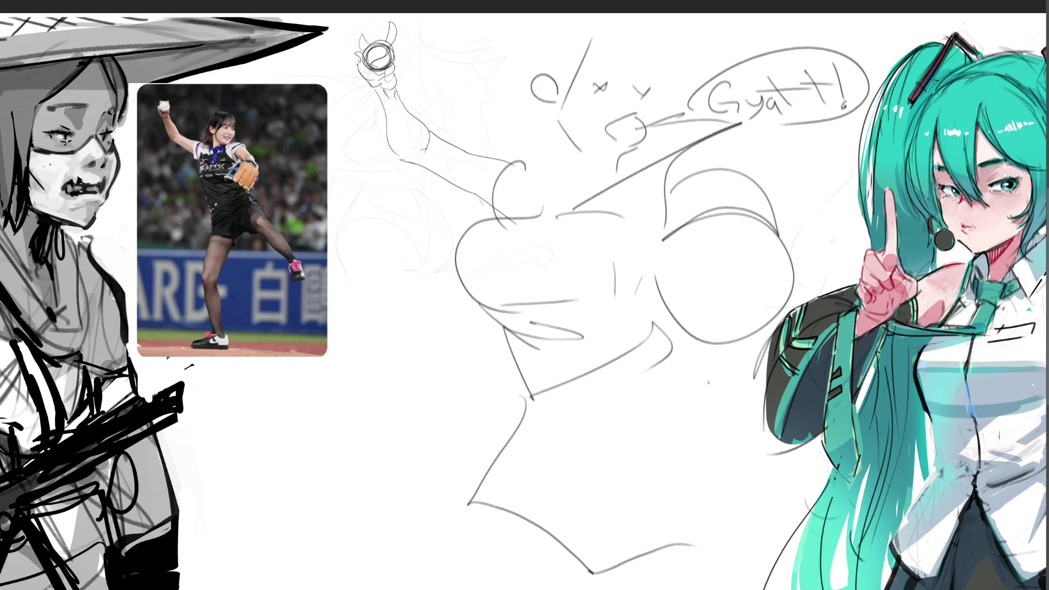
mouse_move(718, 345)
left_mouse_down()
mouse_move(810, 473)
mouse_move(720, 563)
left_mouse_up()
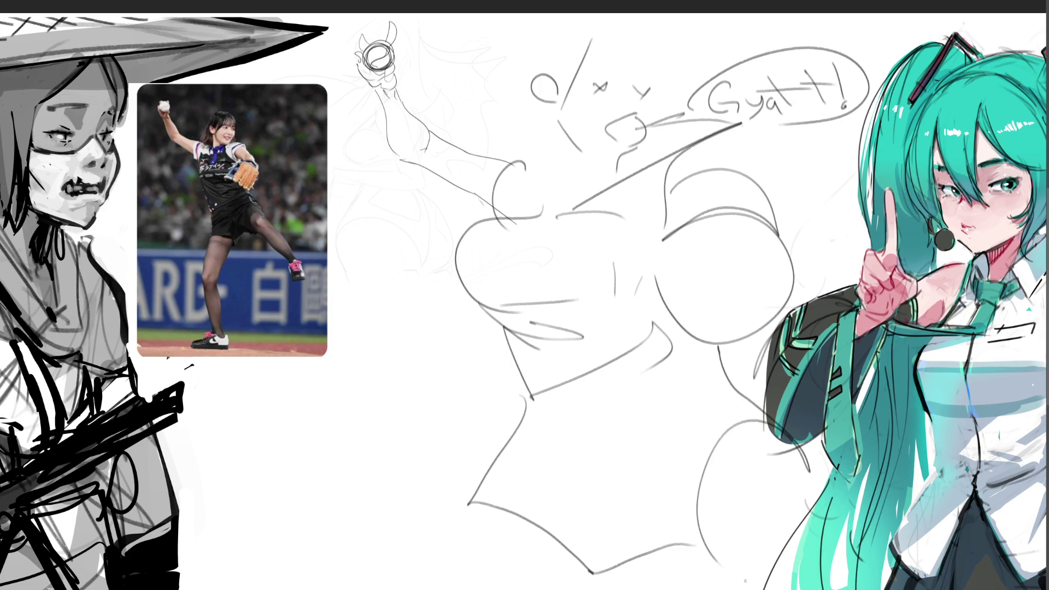
Add legs, chest hatching and a cap, then erase the whole figure to faint lines
left_click_drag(468, 487, 440, 584)
left_click_drag(579, 576, 555, 589)
left_click_drag(720, 252, 721, 257)
left_click_drag(727, 232, 660, 287)
left_click_drag(749, 252, 678, 319)
left_click_drag(771, 293, 728, 335)
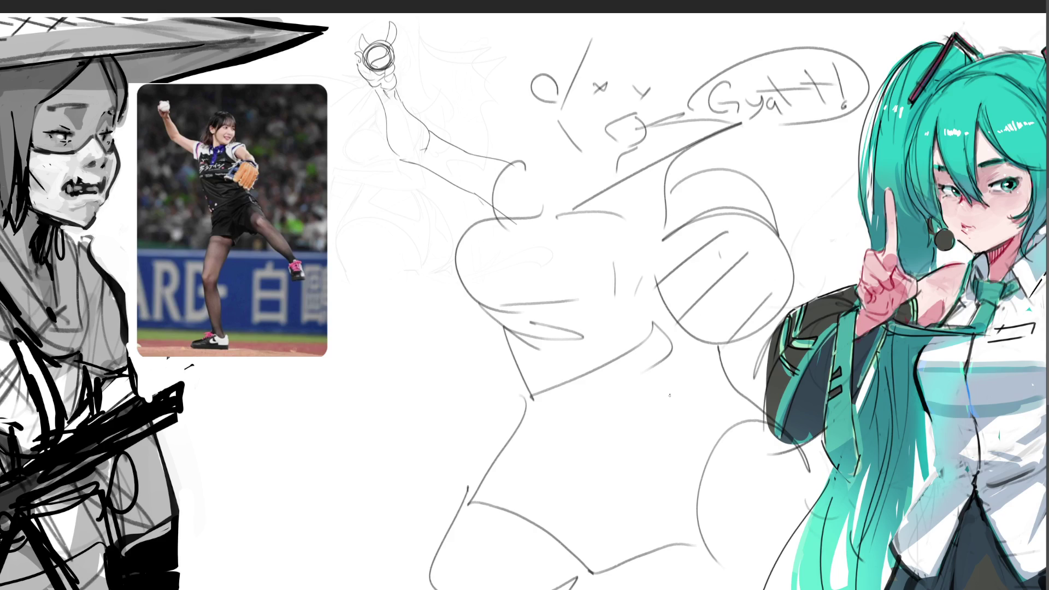
mouse_move(588, 26)
left_mouse_down()
mouse_move(513, 147)
mouse_move(569, 14)
mouse_move(667, 63)
mouse_move(651, 92)
left_mouse_up()
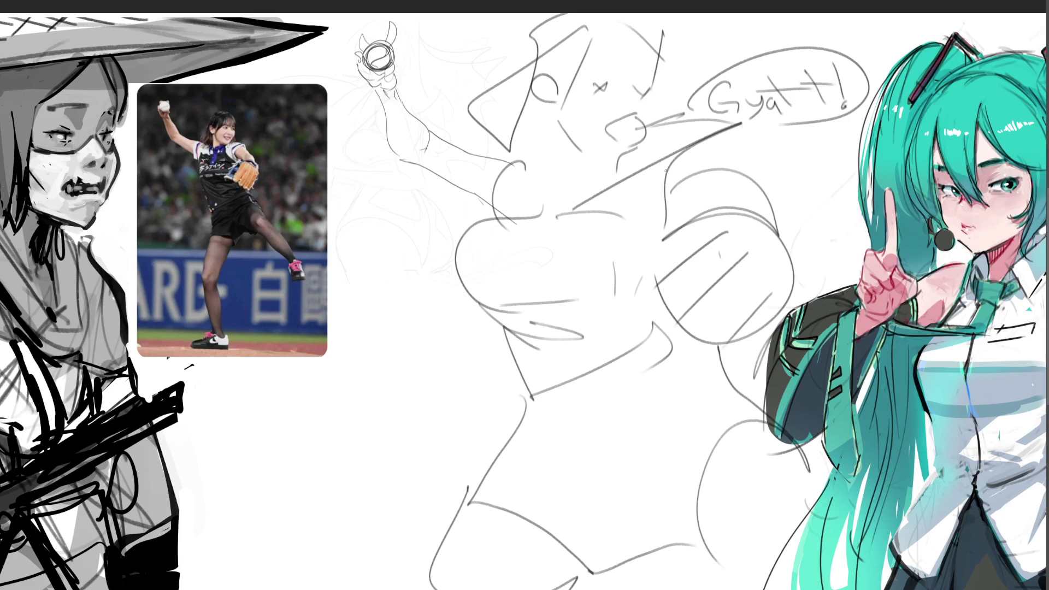
mouse_move(666, 170)
left_mouse_down()
mouse_move(784, 164)
mouse_move(590, 134)
mouse_move(588, 504)
mouse_move(628, 448)
mouse_move(663, 246)
mouse_move(641, 366)
mouse_move(825, 153)
mouse_move(675, 510)
mouse_move(692, 317)
left_mouse_up()
mouse_move(305, 79)
left_mouse_down()
mouse_move(808, 257)
mouse_move(314, 492)
mouse_move(164, 539)
mouse_move(82, 492)
left_mouse_up()
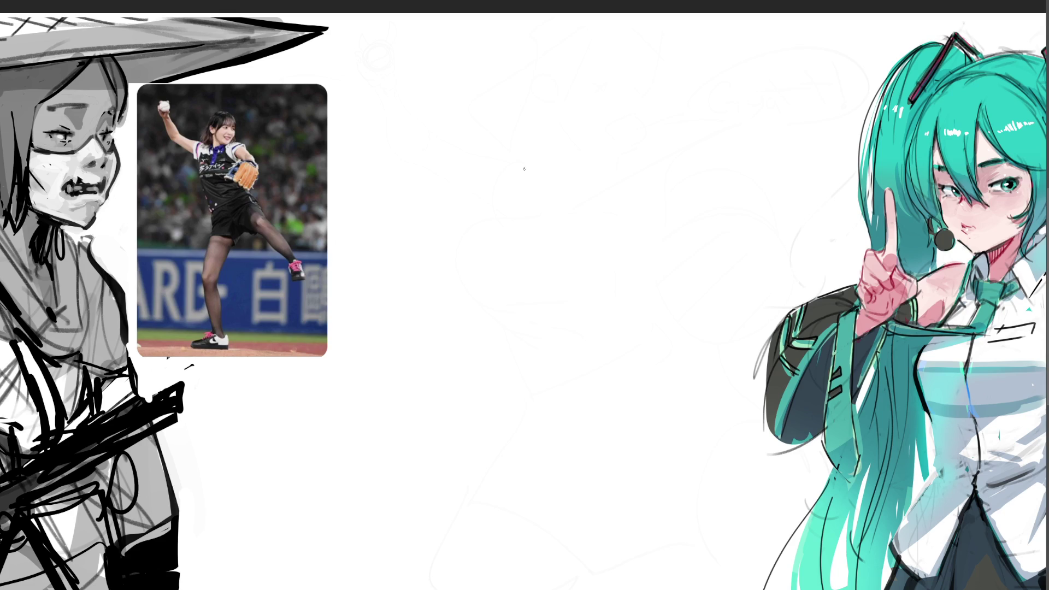
Sketch a new head near the centre with hair strokes and a raised throwing arm
mouse_move(531, 156)
left_mouse_down()
mouse_move(527, 188)
mouse_move(552, 137)
mouse_move(582, 142)
left_mouse_up()
mouse_move(584, 161)
left_mouse_down()
mouse_move(585, 178)
mouse_move(530, 186)
mouse_move(553, 196)
left_mouse_up()
mouse_move(564, 176)
left_mouse_down()
mouse_move(564, 187)
mouse_move(576, 184)
left_mouse_up()
mouse_move(584, 177)
left_mouse_down()
mouse_move(586, 198)
mouse_move(539, 200)
mouse_move(575, 206)
mouse_move(566, 198)
mouse_move(575, 206)
mouse_move(549, 231)
mouse_move(588, 213)
mouse_move(588, 130)
left_mouse_up()
mouse_move(542, 136)
left_mouse_down()
mouse_move(586, 115)
mouse_move(569, 98)
mouse_move(595, 191)
left_mouse_up()
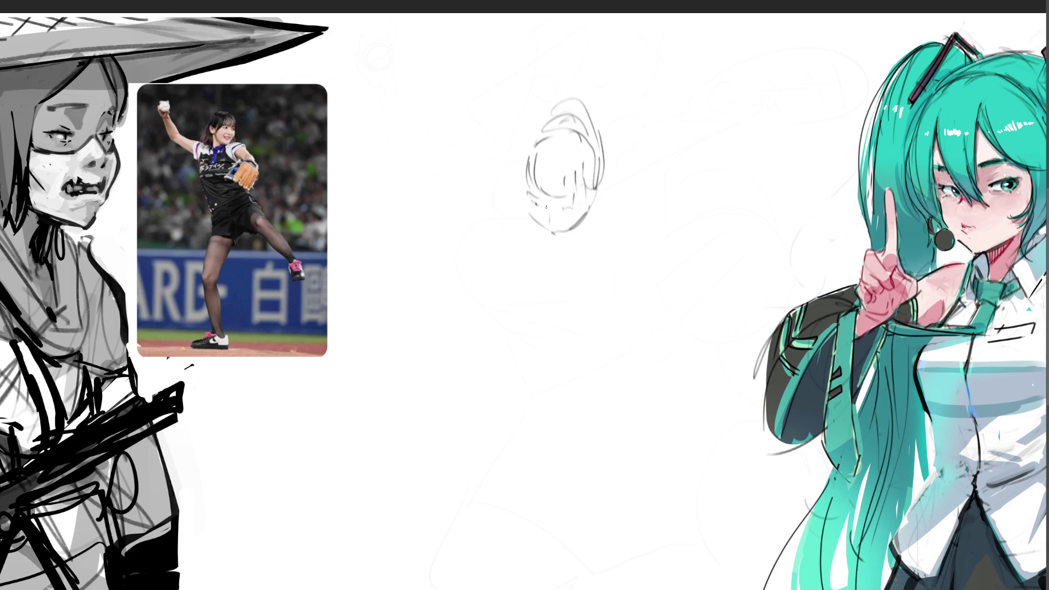
mouse_move(526, 129)
left_mouse_down()
mouse_move(504, 170)
mouse_move(510, 189)
left_mouse_up()
mouse_move(498, 131)
left_mouse_down()
mouse_move(516, 92)
mouse_move(526, 109)
left_mouse_up()
mouse_move(469, 35)
left_mouse_down()
mouse_move(511, 84)
mouse_move(450, 20)
mouse_move(466, 13)
mouse_move(475, 40)
left_mouse_up()
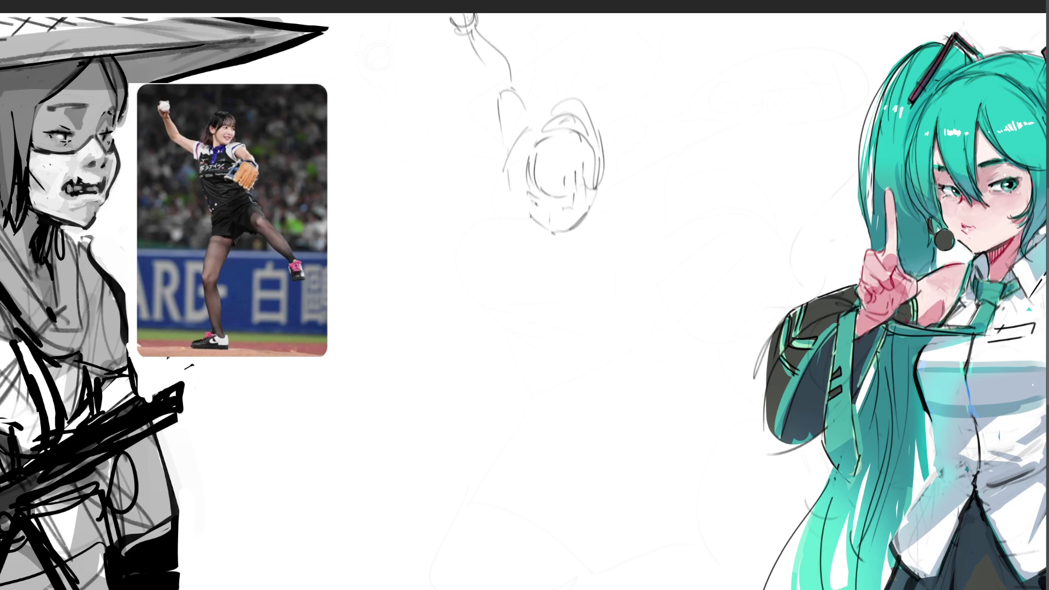
Draw the chin, neck, shoulder and body lines, undoing the misplaced body line and gloved-hand strokes
mouse_move(535, 228)
left_mouse_down()
mouse_move(551, 236)
mouse_move(524, 261)
mouse_move(563, 301)
mouse_move(597, 264)
left_mouse_up()
left_click_drag(588, 230, 580, 325)
left_click_drag(602, 269, 614, 353)
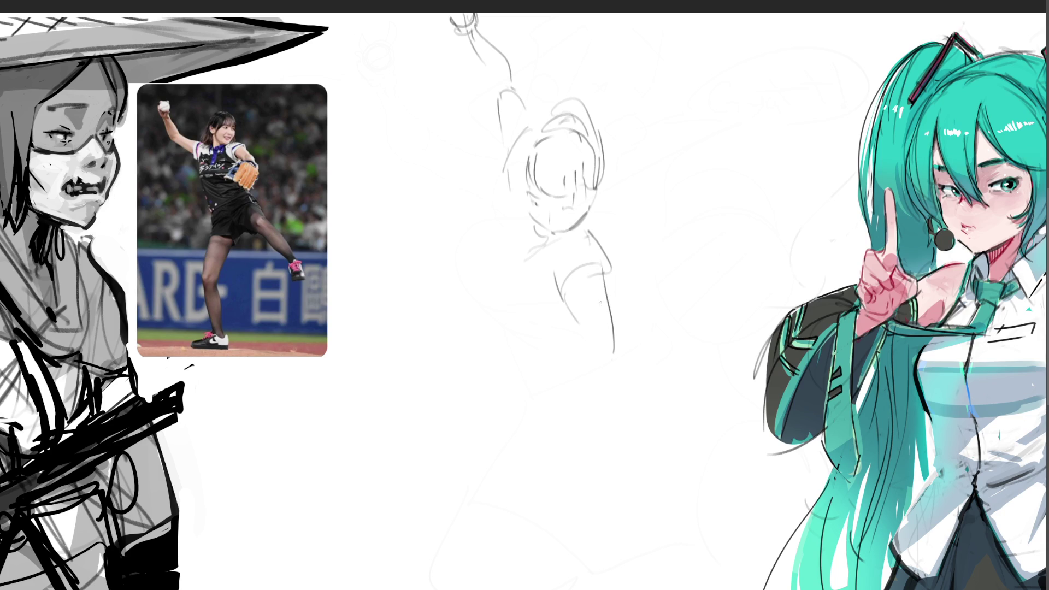
key("ctrl+z")
left_click_drag(604, 268, 587, 394)
mouse_move(570, 287)
left_mouse_down()
mouse_move(572, 343)
mouse_move(529, 399)
left_mouse_up()
mouse_move(589, 376)
left_mouse_down()
mouse_move(519, 441)
mouse_move(523, 432)
mouse_move(453, 431)
mouse_move(466, 492)
left_mouse_up()
left_click_drag(488, 413, 526, 479)
key("ctrl+z")
key("ctrl+z")
key("ctrl+z")
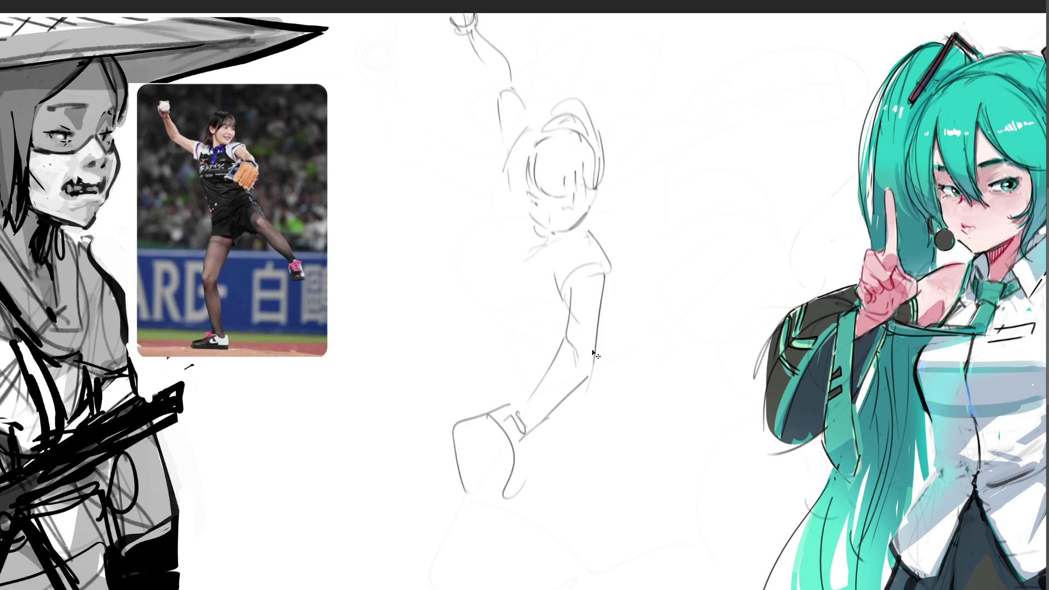
key("ctrl+z")
key("ctrl+z")
key("ctrl+z")
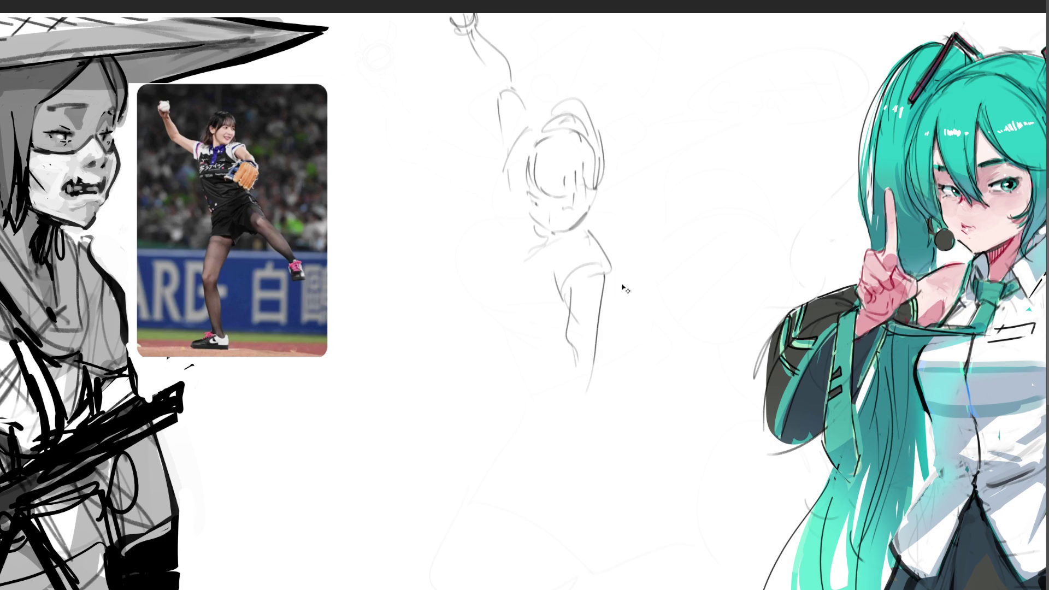
Redraw the forearm reaching down-left, ending in a round ball-and-hand shape with finger lines
left_click_drag(614, 289, 597, 321)
left_click_drag(572, 283, 531, 355)
mouse_move(614, 293)
left_mouse_down()
mouse_move(539, 377)
mouse_move(456, 379)
left_mouse_up()
left_click_drag(538, 383, 449, 403)
mouse_move(445, 385)
left_mouse_down()
mouse_move(441, 369)
mouse_move(365, 415)
mouse_move(440, 406)
left_mouse_up()
mouse_move(389, 362)
left_mouse_down()
mouse_move(374, 350)
mouse_move(407, 371)
mouse_move(403, 406)
left_mouse_up()
left_click_drag(373, 420, 410, 426)
left_click_drag(413, 370, 416, 403)
mouse_move(443, 401)
left_mouse_down()
mouse_move(420, 349)
mouse_move(397, 342)
mouse_move(378, 357)
left_mouse_up()
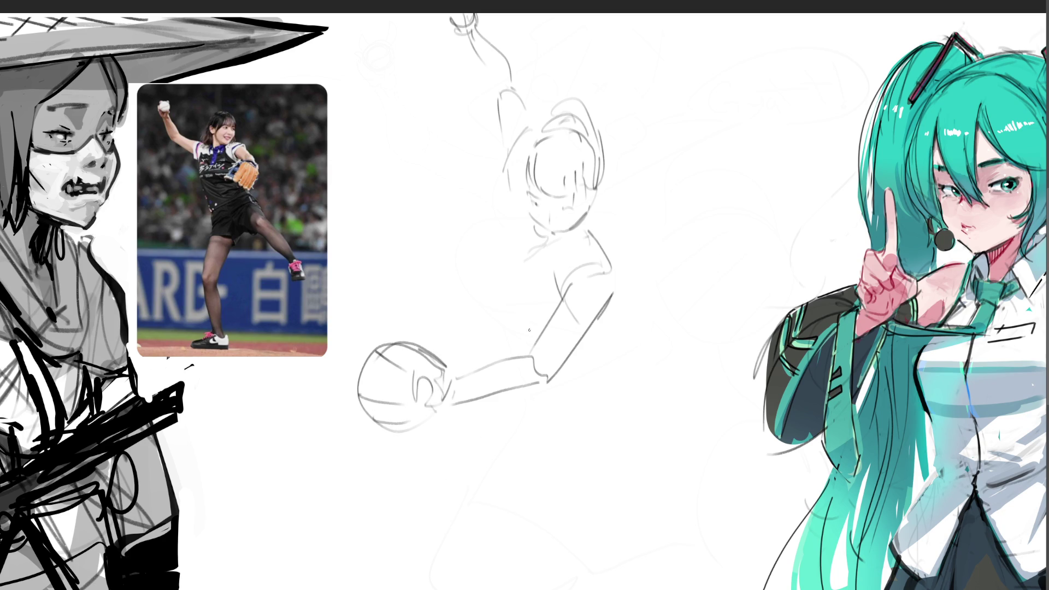
Draw the torso's left contour and sketch the hips as a U-shaped curve
mouse_move(515, 217)
left_mouse_down()
mouse_move(502, 287)
mouse_move(526, 307)
left_mouse_up()
mouse_move(497, 265)
left_mouse_down()
mouse_move(502, 332)
mouse_move(517, 350)
left_mouse_up()
left_click_drag(584, 351, 552, 383)
left_click_drag(482, 324, 484, 348)
left_click_drag(491, 401, 529, 449)
left_click_drag(585, 366, 560, 450)
Sketch the bent left thigh and long legs reaching toward the bottom edge
mouse_move(489, 400)
left_mouse_down()
mouse_move(459, 419)
mouse_move(425, 476)
left_mouse_up()
left_click_drag(536, 447, 516, 464)
mouse_move(425, 438)
left_mouse_down()
mouse_move(409, 458)
mouse_move(456, 537)
left_mouse_up()
left_click_drag(465, 484, 508, 579)
left_click_drag(408, 477, 457, 541)
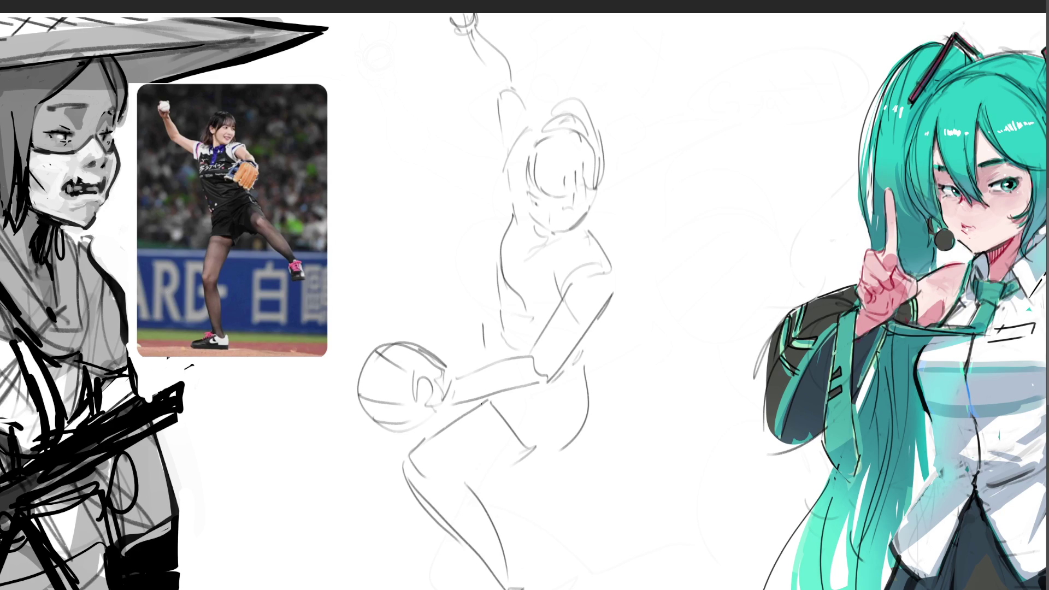
left_click_drag(490, 322, 463, 375)
left_click_drag(484, 489, 491, 511)
left_click_drag(461, 545, 465, 579)
left_click_drag(493, 506, 516, 583)
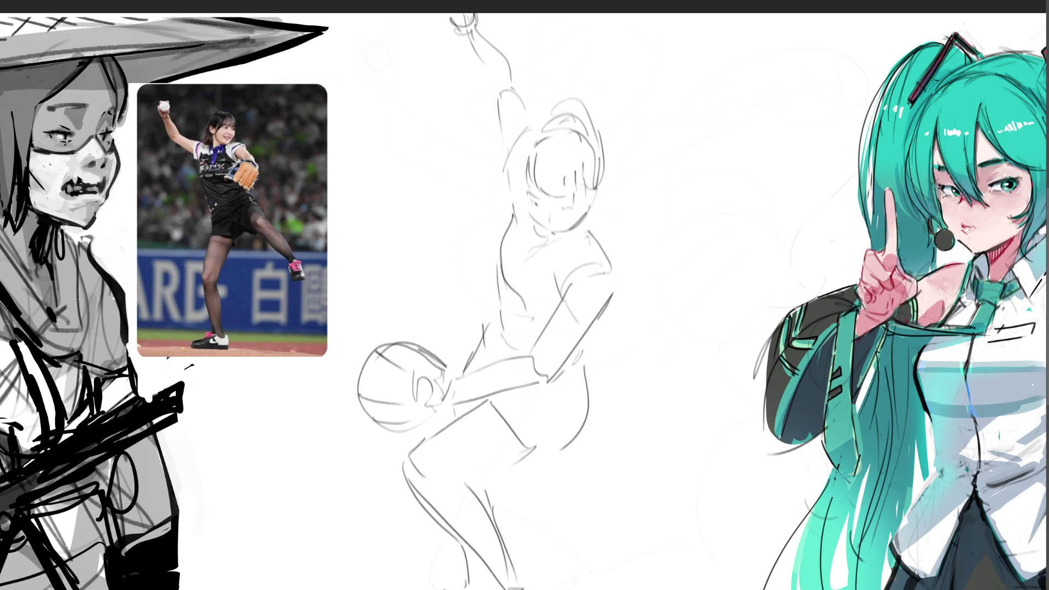
Free-transform the central pitcher sketch to about half size, placing it lower beside the reference photo
key("ctrl+t")
mouse_move(557, 13)
left_mouse_down()
mouse_move(391, 287)
mouse_move(236, 290)
left_mouse_up()
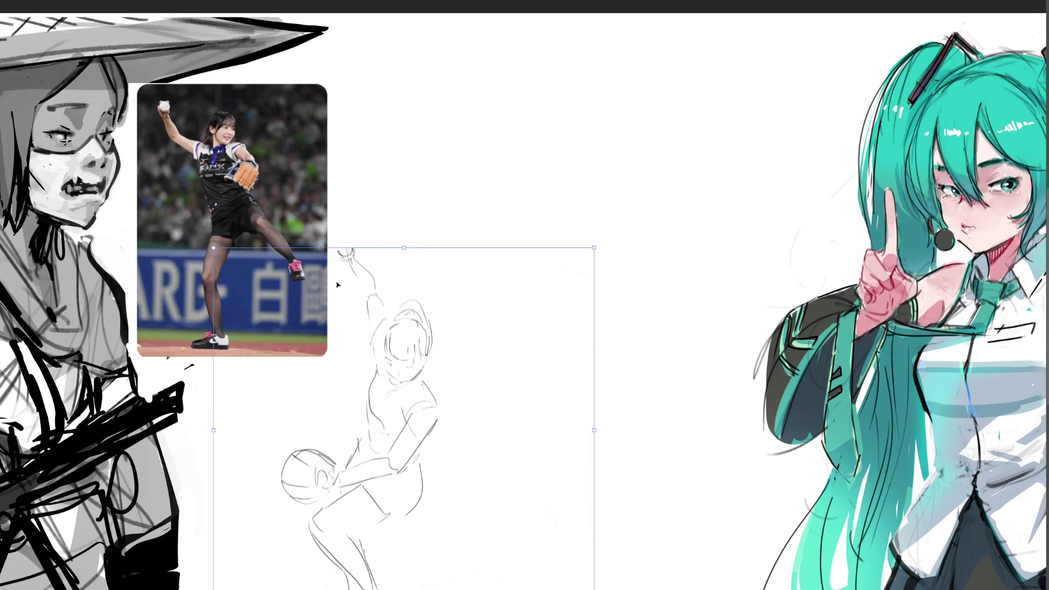
key("Return")
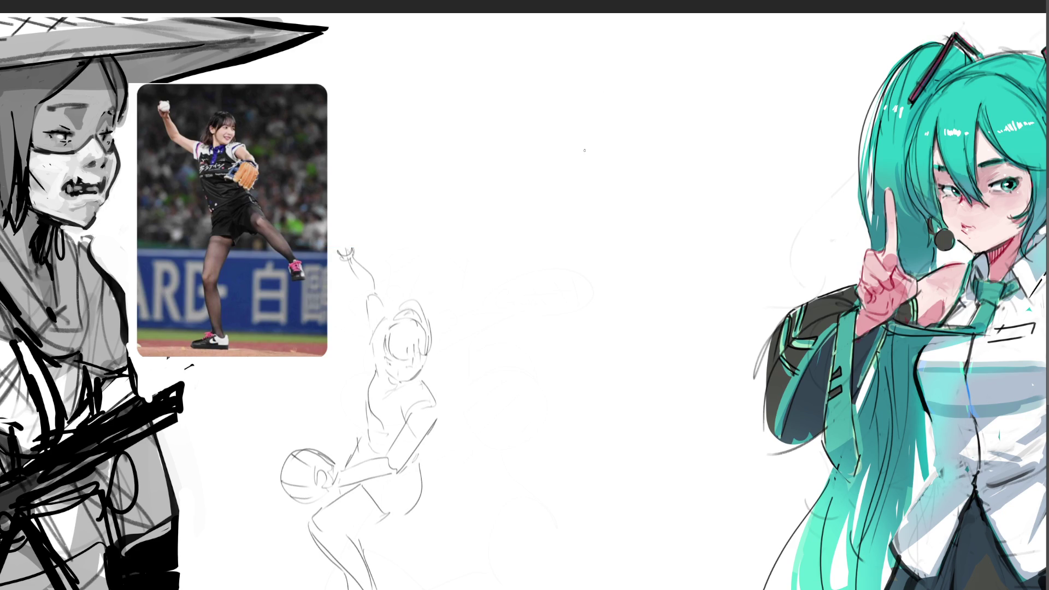
Sketch an oval foot with the leg, thigh, rounded knee and calf rising from it
left_click_drag(531, 271, 546, 288)
mouse_move(532, 268)
left_mouse_down()
mouse_move(560, 268)
mouse_move(568, 298)
mouse_move(592, 281)
mouse_move(590, 299)
mouse_move(588, 271)
left_mouse_up()
mouse_move(544, 174)
left_mouse_down()
mouse_move(558, 240)
mouse_move(581, 246)
mouse_move(581, 143)
left_mouse_up()
left_click_drag(572, 189, 593, 175)
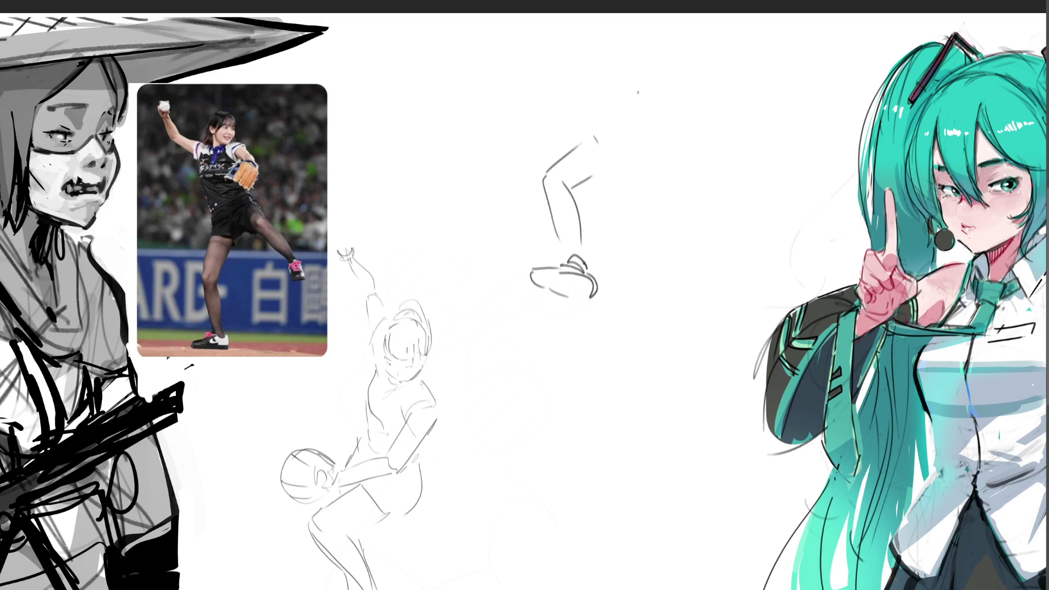
mouse_move(561, 97)
left_mouse_down()
mouse_move(588, 97)
mouse_move(606, 142)
left_mouse_up()
mouse_move(589, 83)
left_mouse_down()
mouse_move(631, 143)
mouse_move(613, 184)
mouse_move(641, 160)
left_mouse_up()
mouse_move(639, 156)
left_mouse_down()
mouse_move(660, 187)
mouse_move(621, 178)
mouse_move(637, 167)
left_mouse_up()
Add a toe tip and foot hatching, refine the knee, and sketch shapes above the upper foot
left_click_drag(634, 183, 648, 168)
left_click_drag(644, 186, 659, 181)
mouse_move(545, 270)
left_mouse_down()
mouse_move(539, 285)
mouse_move(553, 287)
left_mouse_up()
left_click_drag(560, 274, 595, 293)
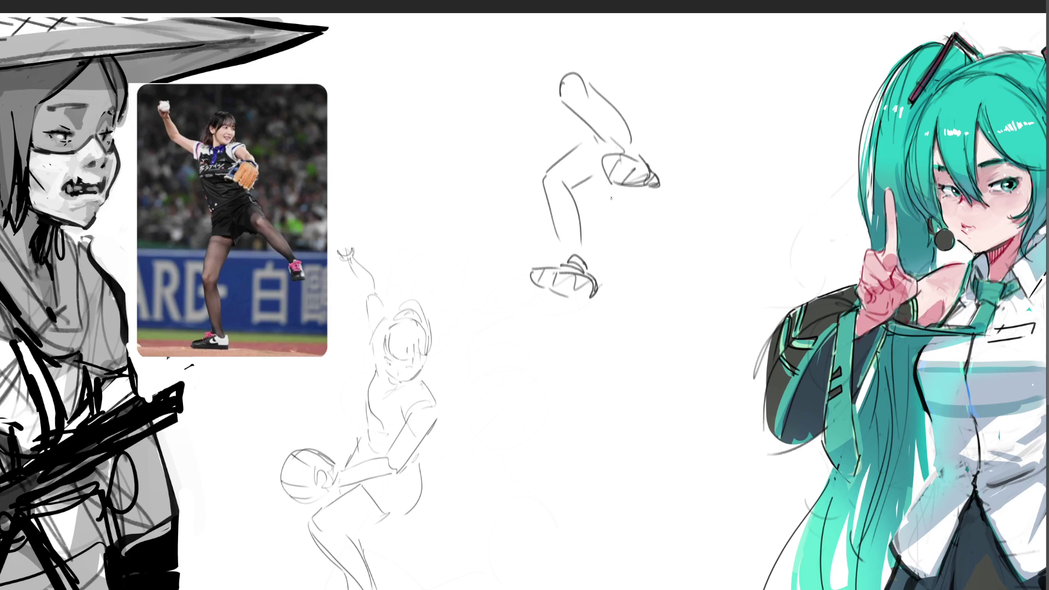
left_click_drag(596, 141, 585, 160)
mouse_move(623, 108)
left_mouse_down()
mouse_move(639, 150)
mouse_move(670, 131)
mouse_move(661, 156)
left_mouse_up()
left_click_drag(673, 114, 677, 143)
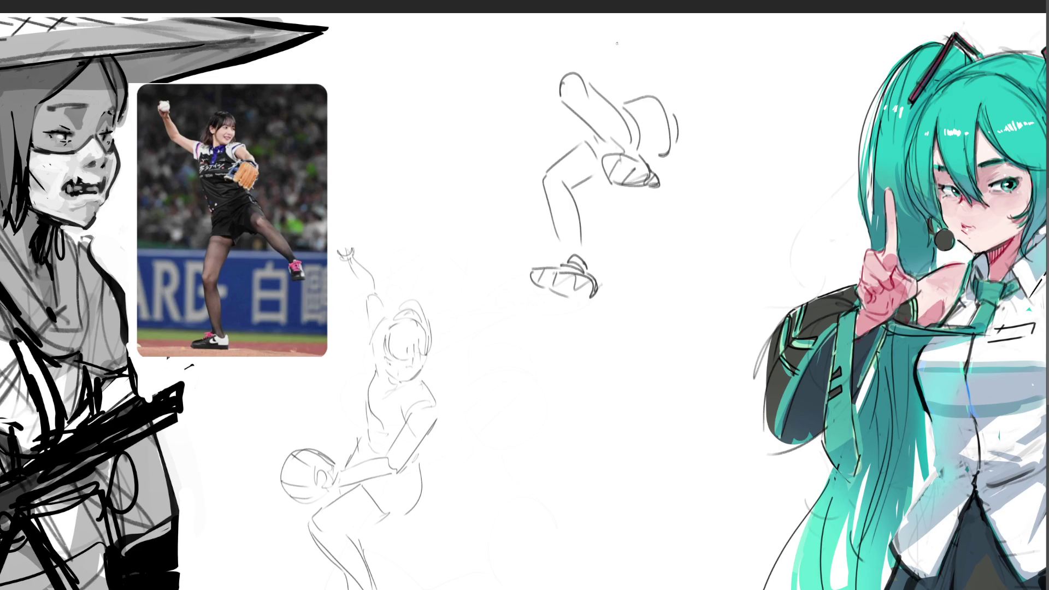
Block in the upper body, a rounded head with small details, and a boxy sleeve on the left
mouse_move(551, 28)
left_mouse_down()
mouse_move(564, 50)
mouse_move(595, 40)
mouse_move(613, 68)
mouse_move(623, 66)
left_mouse_up()
mouse_move(611, 42)
left_mouse_down()
mouse_move(624, 34)
mouse_move(616, 39)
left_mouse_up()
left_click_drag(636, 27, 667, 99)
left_click_drag(614, 74, 613, 98)
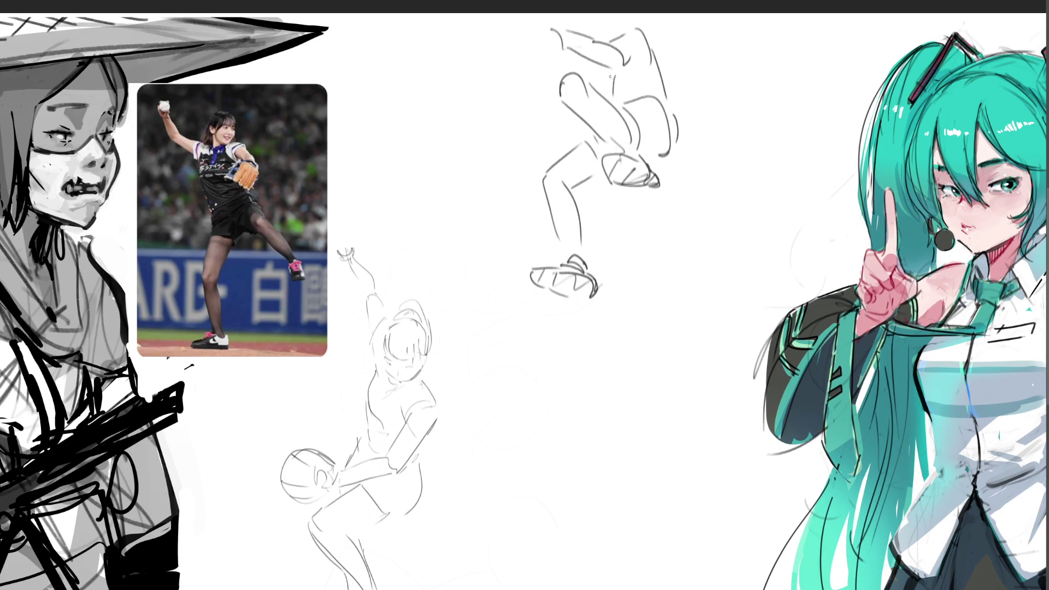
left_click_drag(608, 15, 629, 30)
left_click_drag(595, 18, 594, 37)
left_click_drag(588, 75, 601, 81)
left_click_drag(580, 64, 579, 74)
left_click_drag(549, 22, 513, 65)
left_click_drag(566, 44, 526, 79)
left_click_drag(554, 31, 521, 82)
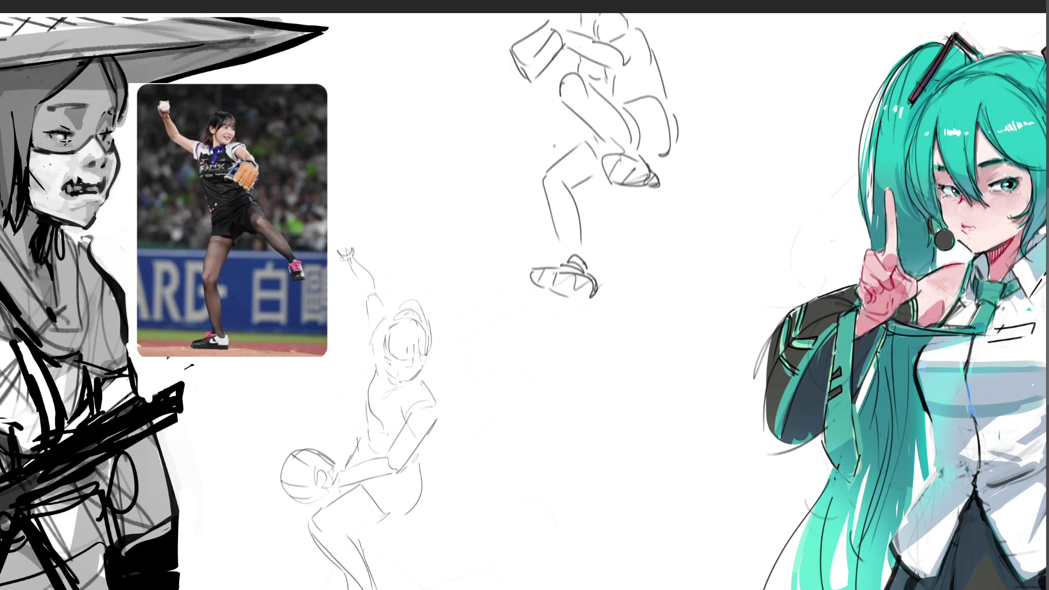
Draw a wide ellipse around the lower figure, redrawing the first attempt
mouse_move(657, 212)
left_mouse_down()
mouse_move(711, 159)
mouse_move(511, 289)
mouse_move(712, 159)
left_mouse_up()
key("ctrl+z")
mouse_move(701, 207)
left_mouse_down()
mouse_move(727, 175)
mouse_move(483, 322)
mouse_move(727, 197)
left_mouse_up()
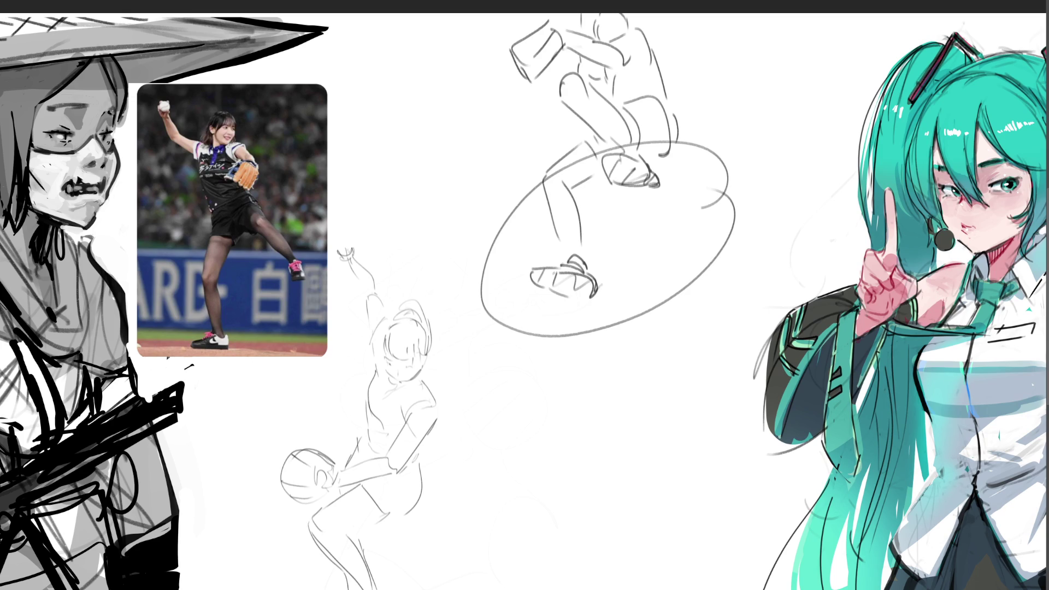
Lasso-select the overhead sketch and drag it up-left to shrink and reposition it
mouse_move(831, 163)
left_mouse_down()
mouse_move(546, 13)
mouse_move(446, 256)
left_mouse_up()
mouse_move(459, 304)
left_mouse_down()
mouse_move(766, 432)
mouse_move(896, 307)
mouse_move(907, 202)
mouse_move(927, 249)
mouse_move(725, 237)
left_mouse_up()
mouse_move(654, 234)
left_mouse_down()
mouse_move(553, 222)
mouse_move(522, 174)
left_mouse_up()
Commit the overhead sketch's transform and draw an arch-shaped head outline with a darkened left edge
key("Return")
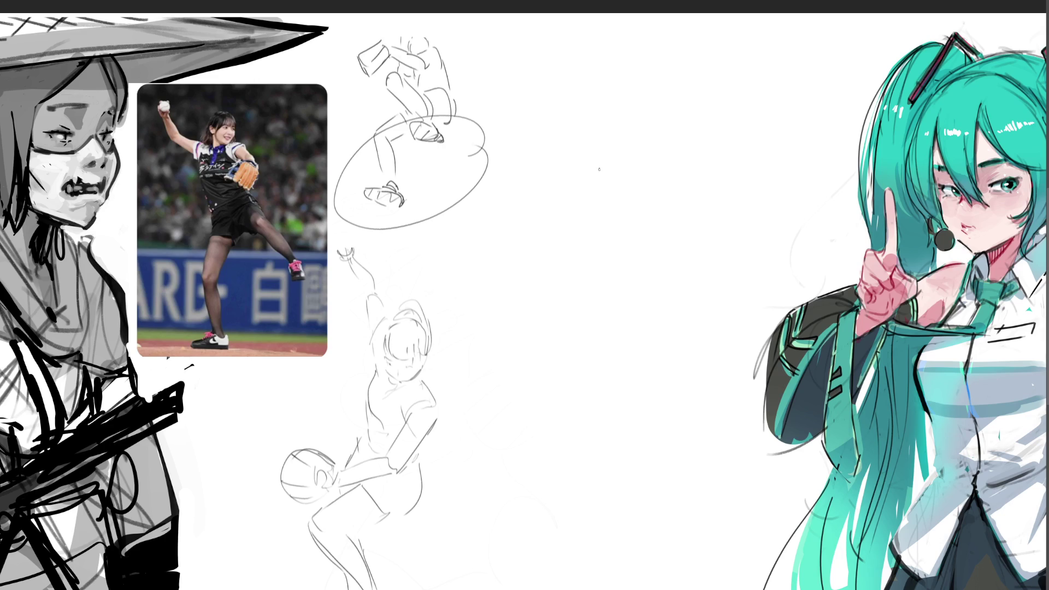
mouse_move(597, 201)
left_mouse_down()
mouse_move(594, 162)
mouse_move(641, 180)
left_mouse_up()
left_click_drag(609, 224, 595, 153)
mouse_move(596, 189)
left_mouse_down()
mouse_move(623, 132)
mouse_move(664, 191)
left_mouse_up()
mouse_move(597, 192)
left_mouse_down()
mouse_move(597, 165)
mouse_move(618, 224)
left_mouse_up()
mouse_move(597, 166)
left_mouse_down()
mouse_move(607, 224)
mouse_move(618, 230)
left_mouse_up()
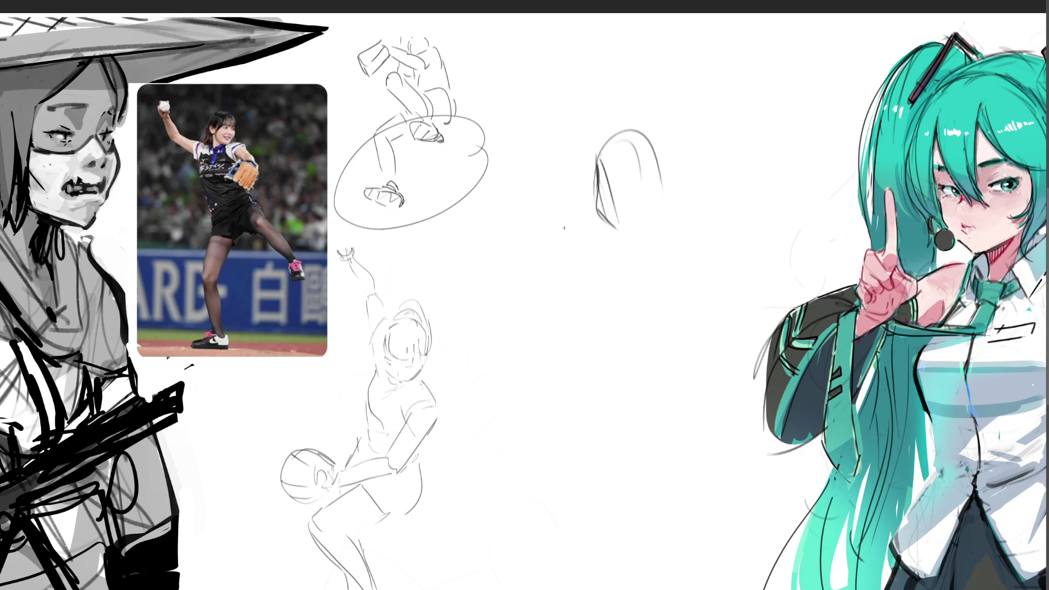
Sketch the shoulder line, box and round shapes, and curves around the head for the chunky pitcher figure
mouse_move(552, 215)
left_mouse_down()
mouse_move(618, 226)
mouse_move(550, 251)
mouse_move(602, 252)
left_mouse_up()
left_click_drag(562, 217, 604, 273)
mouse_move(627, 234)
left_mouse_down()
mouse_move(621, 252)
mouse_move(655, 230)
left_mouse_up()
mouse_move(660, 171)
left_mouse_down()
mouse_move(708, 216)
mouse_move(687, 236)
mouse_move(642, 217)
left_mouse_up()
left_click_drag(656, 138, 665, 167)
left_click_drag(600, 146, 594, 204)
mouse_move(647, 244)
left_mouse_down()
mouse_move(636, 252)
mouse_move(642, 309)
left_mouse_up()
Outline the torso and the wide hips with their left and right sides
mouse_move(708, 241)
left_mouse_down()
mouse_move(651, 331)
mouse_move(604, 322)
mouse_move(569, 392)
left_mouse_up()
mouse_move(577, 377)
left_mouse_down()
mouse_move(691, 362)
mouse_move(698, 383)
left_mouse_up()
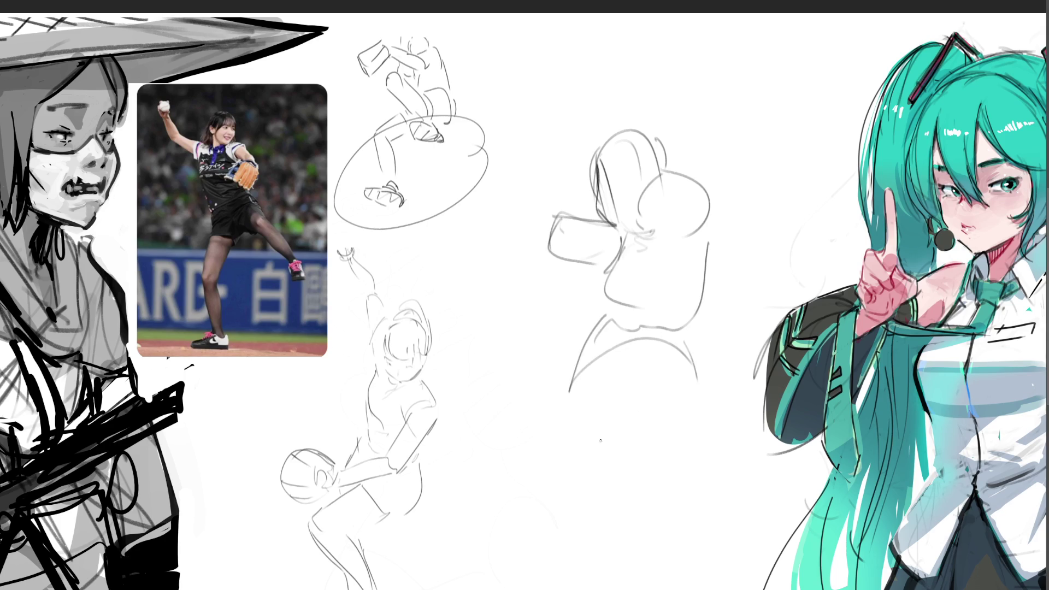
mouse_move(570, 376)
left_mouse_down()
mouse_move(546, 408)
mouse_move(565, 464)
left_mouse_up()
mouse_move(569, 462)
left_mouse_down()
mouse_move(666, 444)
mouse_move(666, 460)
left_mouse_up()
left_click_drag(700, 370, 713, 465)
left_click_drag(677, 472, 704, 466)
left_click_drag(709, 416, 727, 545)
Draw the wide-set legs and feet, undoing one stray hip curve with Ctrl+Z and redrawing the hip bulge
mouse_move(718, 437)
left_mouse_down()
mouse_move(755, 529)
mouse_move(747, 551)
left_mouse_up()
left_click_drag(759, 543, 761, 557)
mouse_move(547, 397)
left_mouse_down()
mouse_move(512, 425)
mouse_move(563, 462)
mouse_move(612, 454)
left_mouse_up()
key("ctrl+z")
mouse_move(571, 374)
left_mouse_down()
mouse_move(549, 435)
mouse_move(515, 398)
mouse_move(531, 436)
left_mouse_up()
left_click_drag(523, 394, 492, 533)
mouse_move(547, 445)
left_mouse_down()
mouse_move(498, 547)
mouse_move(506, 562)
left_mouse_up()
left_click_drag(470, 566, 517, 568)
left_click_drag(723, 542, 727, 589)
left_click_drag(752, 554, 732, 589)
left_click_drag(752, 550, 761, 589)
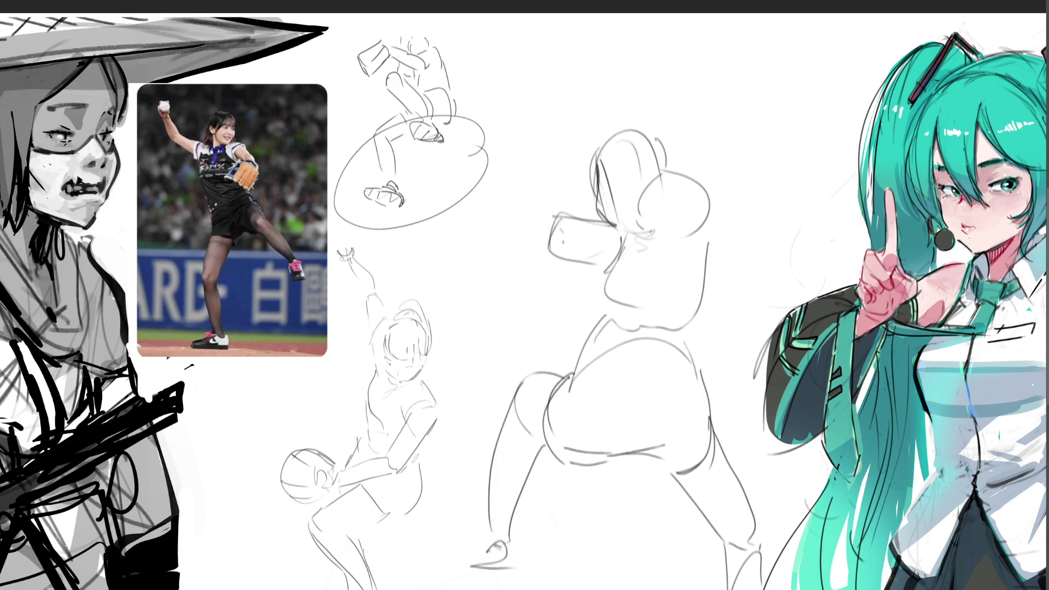
Sketch the bent left arm, then the right shoulder, extended arm, raised forearm and fingered hand
mouse_move(563, 227)
left_mouse_down()
mouse_move(566, 273)
mouse_move(601, 279)
mouse_move(526, 265)
mouse_move(555, 281)
mouse_move(574, 313)
mouse_move(558, 321)
left_mouse_up()
mouse_move(701, 215)
left_mouse_down()
mouse_move(737, 202)
mouse_move(734, 245)
left_mouse_up()
left_click_drag(706, 265, 732, 249)
left_click_drag(736, 205, 788, 221)
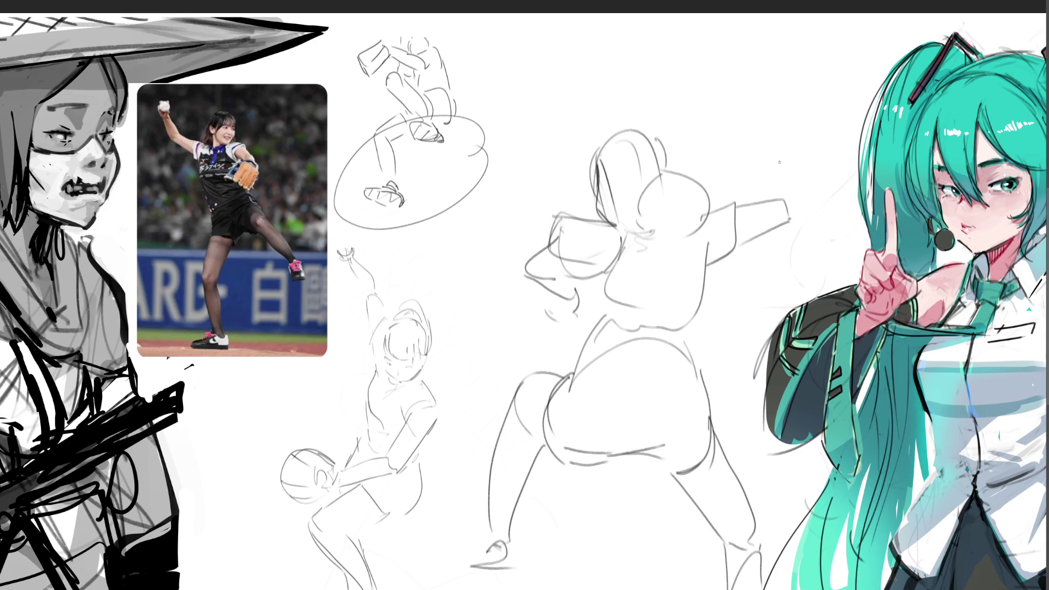
mouse_move(772, 140)
left_mouse_down()
mouse_move(792, 167)
mouse_move(768, 188)
mouse_move(795, 215)
left_mouse_up()
mouse_move(774, 135)
left_mouse_down()
mouse_move(782, 108)
mouse_move(799, 132)
mouse_move(786, 114)
left_mouse_up()
left_click_drag(791, 126, 798, 140)
mouse_move(774, 104)
left_mouse_down()
mouse_move(762, 131)
mouse_move(772, 141)
left_mouse_up()
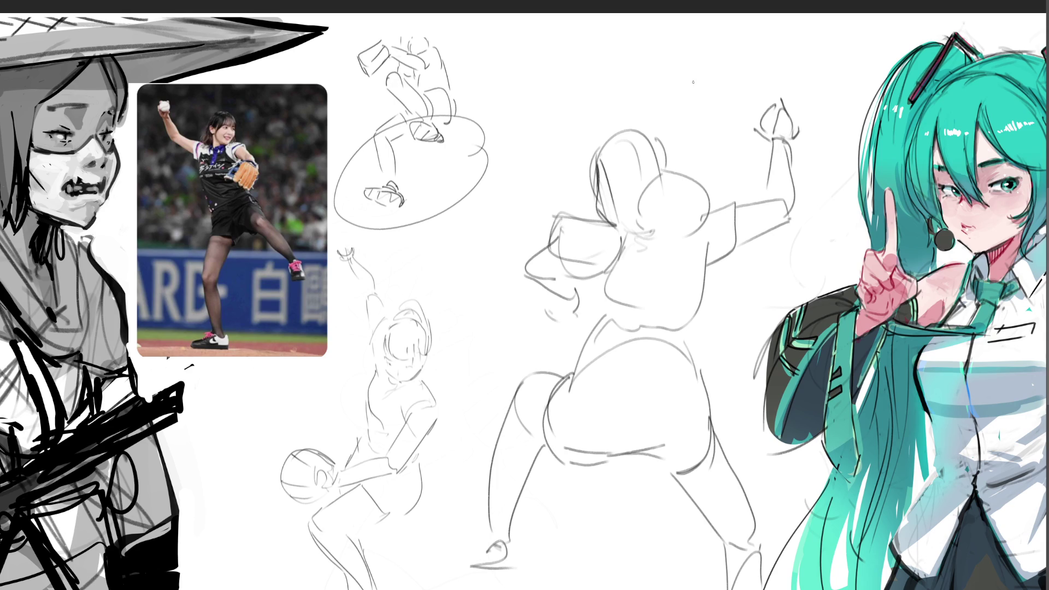
Scale the three earlier sketches down into a small group below the baseball photo
key("ctrl+t")
mouse_move(804, 40)
left_mouse_down()
mouse_move(558, 271)
mouse_move(366, 300)
mouse_move(390, 304)
left_mouse_up()
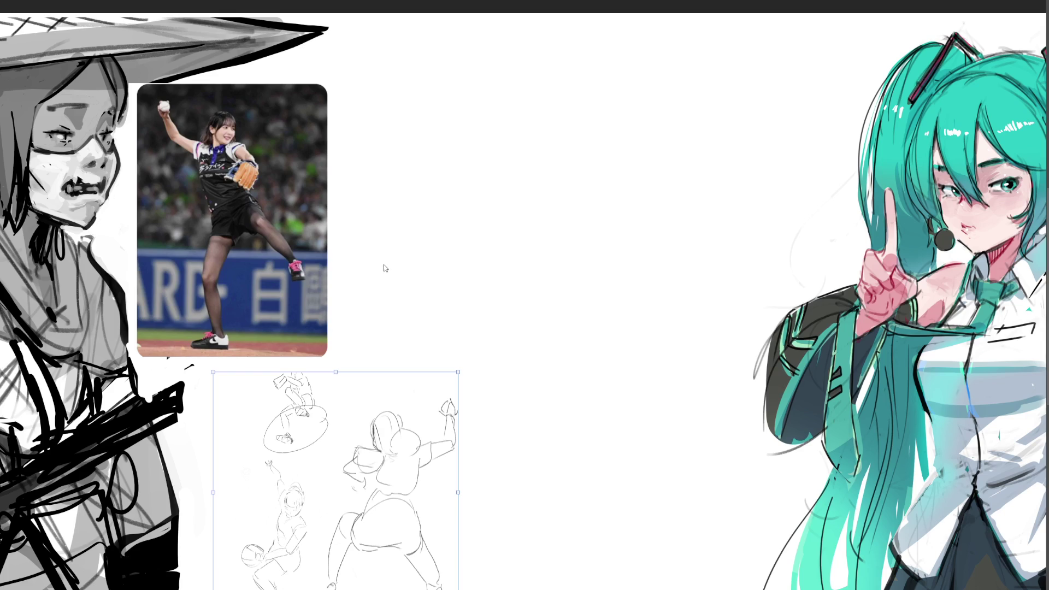
key("Return")
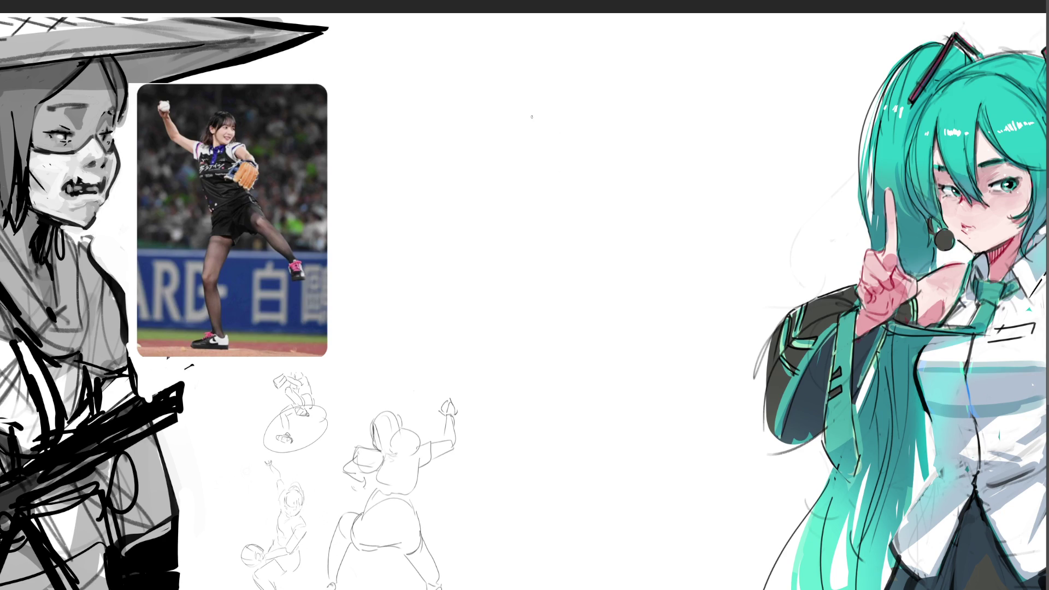
Pencil a new bald head outline with cheek, chin and inner face strokes in the empty area
mouse_move(550, 113)
left_mouse_down()
mouse_move(548, 132)
mouse_move(587, 84)
mouse_move(605, 131)
left_mouse_up()
mouse_move(559, 100)
left_mouse_down()
mouse_move(552, 116)
mouse_move(573, 174)
mouse_move(593, 175)
left_mouse_up()
mouse_move(556, 133)
left_mouse_down()
mouse_move(591, 149)
mouse_move(584, 135)
mouse_move(566, 165)
mouse_move(573, 173)
mouse_move(605, 161)
mouse_move(615, 137)
mouse_move(618, 147)
mouse_move(609, 139)
left_mouse_up()
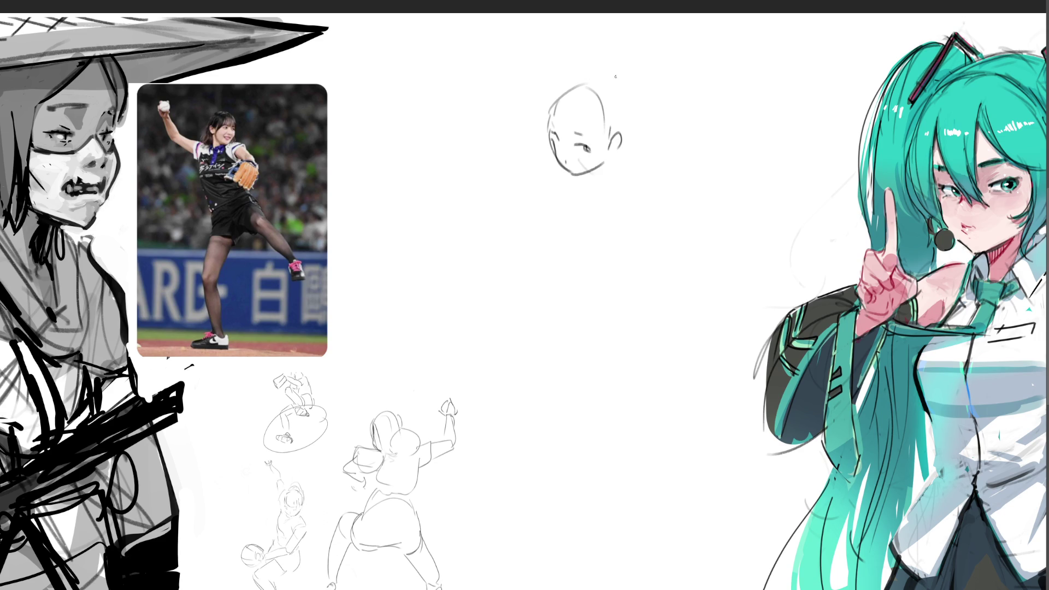
Sketch the lower jaw, neck line and rounded shoulder below the head
left_click_drag(586, 176, 629, 161)
left_click_drag(654, 201, 650, 223)
mouse_move(608, 180)
left_mouse_down()
mouse_move(623, 243)
mouse_move(642, 218)
left_mouse_up()
left_click_drag(620, 183, 632, 235)
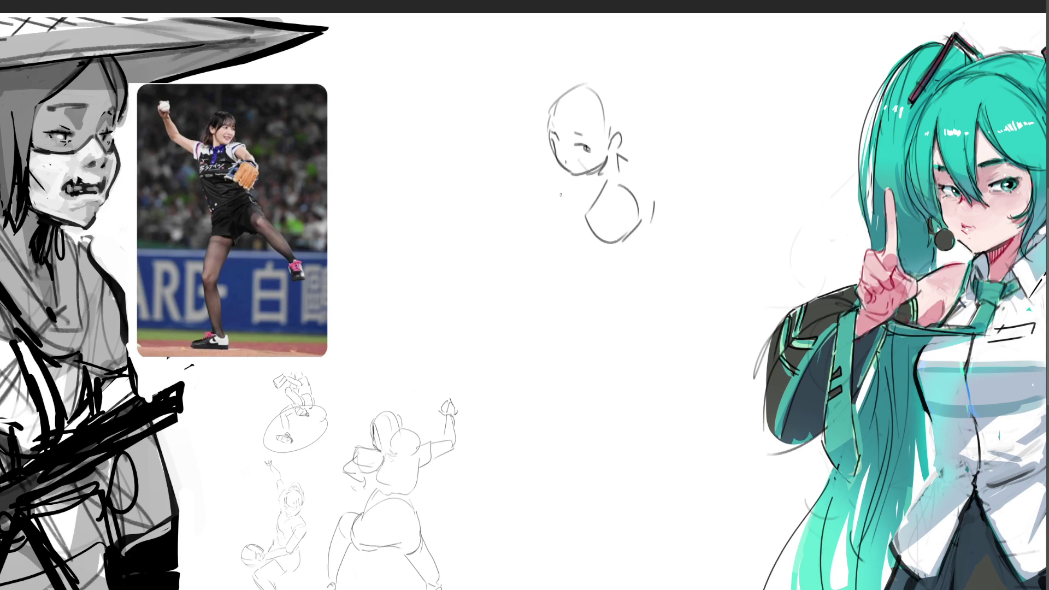
Add the chest and torso lines, undo a stray diagonal stroke, and draw the glove arc
mouse_move(584, 219)
left_mouse_down()
mouse_move(564, 256)
mouse_move(573, 273)
left_mouse_up()
left_click_drag(559, 206, 558, 271)
left_click_drag(560, 211, 574, 211)
mouse_move(541, 178)
left_mouse_down()
mouse_move(557, 192)
mouse_move(551, 200)
mouse_move(566, 187)
left_mouse_up()
key("ctrl+z")
mouse_move(539, 131)
left_mouse_down()
mouse_move(515, 157)
mouse_move(542, 200)
mouse_move(554, 153)
mouse_move(541, 198)
mouse_move(539, 163)
mouse_move(537, 196)
left_mouse_up()
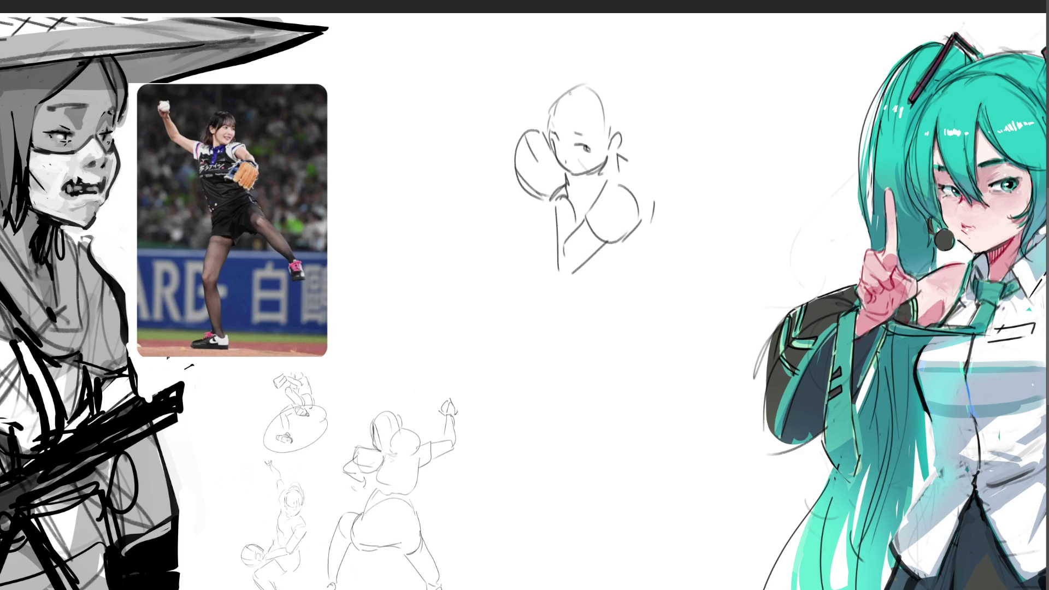
Redraw the head's left side and add hair strands, the ear, and a top-knot bun
mouse_move(552, 91)
left_mouse_down()
mouse_move(550, 125)
mouse_move(587, 130)
left_mouse_up()
left_click_drag(598, 116, 601, 128)
left_click_drag(560, 88, 579, 79)
mouse_move(595, 82)
left_mouse_down()
mouse_move(603, 126)
mouse_move(626, 124)
left_mouse_up()
mouse_move(569, 74)
left_mouse_down()
mouse_move(602, 55)
mouse_move(639, 121)
left_mouse_up()
left_click_drag(644, 104, 643, 123)
left_click_drag(640, 74, 645, 101)
mouse_move(640, 77)
left_mouse_down()
mouse_move(651, 40)
mouse_move(648, 108)
left_mouse_up()
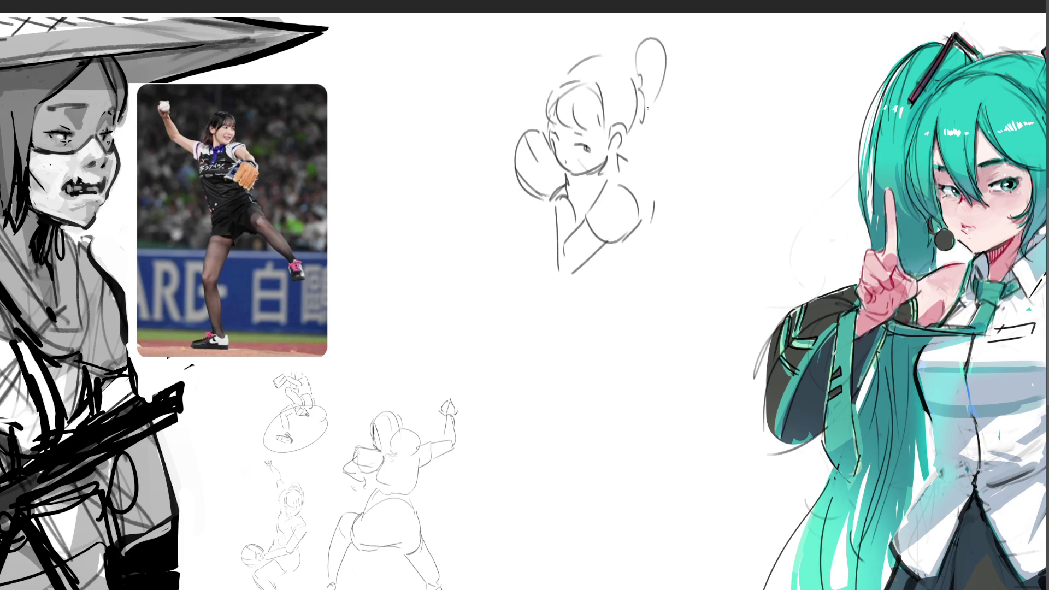
Add the shoulder curve, temple and crown hair, and redraw the collar below the chin
mouse_move(630, 145)
left_mouse_down()
mouse_move(659, 207)
mouse_move(615, 176)
left_mouse_up()
mouse_move(534, 122)
left_mouse_down()
mouse_move(543, 125)
mouse_move(539, 83)
mouse_move(565, 57)
left_mouse_up()
left_click_drag(571, 50, 576, 59)
left_click_drag(588, 176, 573, 204)
left_click_drag(590, 194, 587, 216)
key("ctrl+z")
key("ctrl+z")
mouse_move(617, 167)
left_mouse_down()
mouse_move(591, 182)
mouse_move(607, 184)
left_mouse_up()
left_click_drag(580, 176, 572, 202)
Extend the torso downward and sweep a long curve along the figure's bottom
left_click_drag(662, 207, 607, 280)
left_click_drag(657, 252, 645, 280)
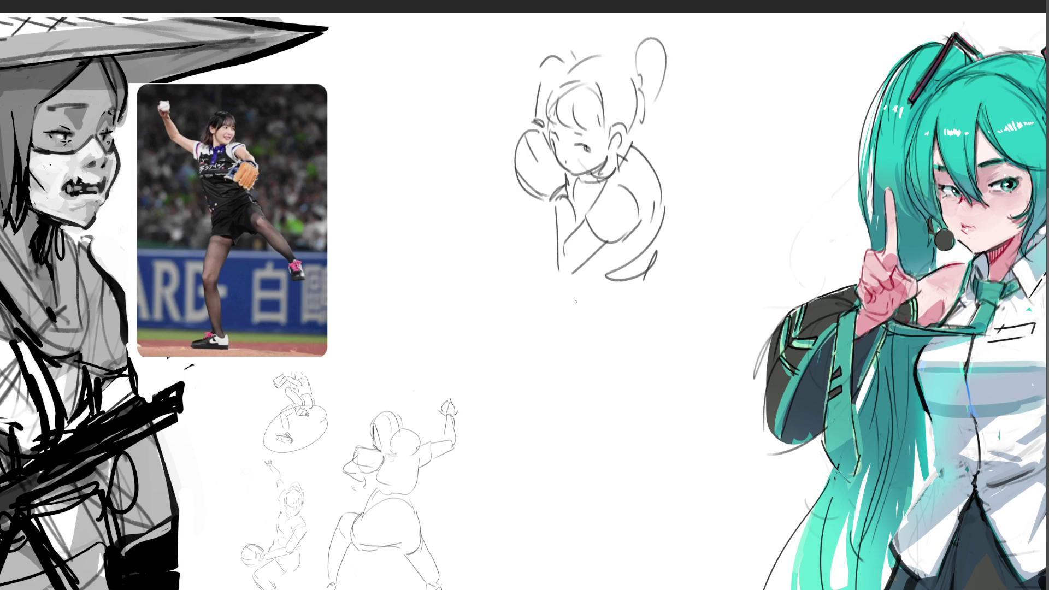
mouse_move(569, 275)
left_mouse_down()
mouse_move(613, 298)
mouse_move(637, 276)
left_mouse_up()
left_click_drag(595, 312, 601, 320)
key("ctrl+z")
key("ctrl+z")
left_click_drag(570, 277, 612, 287)
left_click_drag(657, 253, 563, 312)
Rework the lower-right hip curves, undoing unsatisfying strokes along the way
left_click_drag(541, 241, 535, 254)
mouse_move(645, 286)
left_mouse_down()
mouse_move(555, 347)
mouse_move(595, 347)
left_mouse_up()
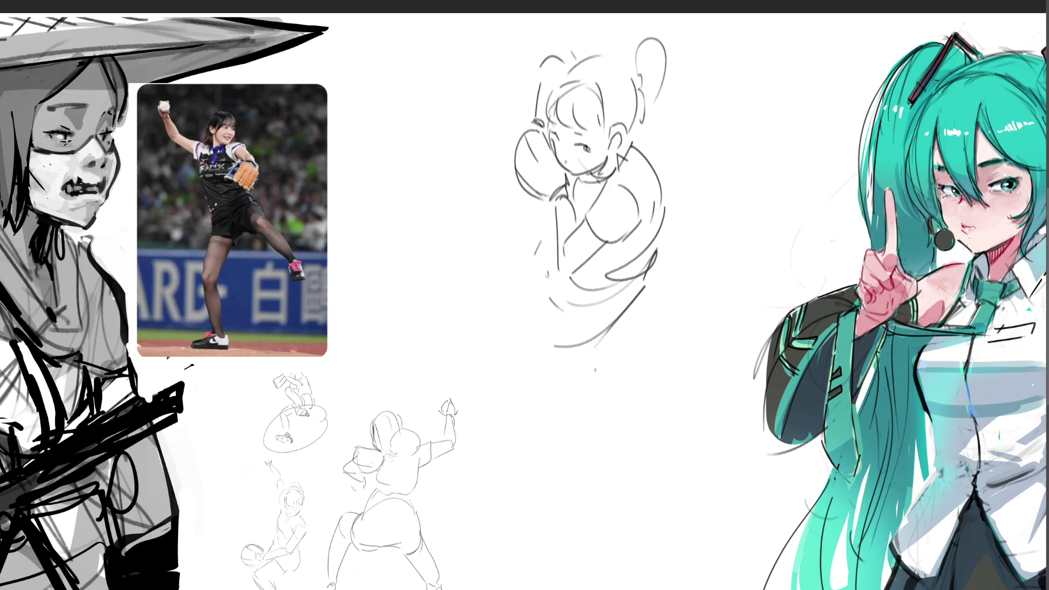
key("ctrl+z")
key("ctrl+z")
mouse_move(652, 266)
left_mouse_down()
mouse_move(608, 339)
mouse_move(648, 279)
left_mouse_up()
key("ctrl+z")
key("ctrl+z")
mouse_move(666, 210)
left_mouse_down()
mouse_move(656, 246)
mouse_move(600, 290)
left_mouse_up()
left_click_drag(658, 246, 621, 317)
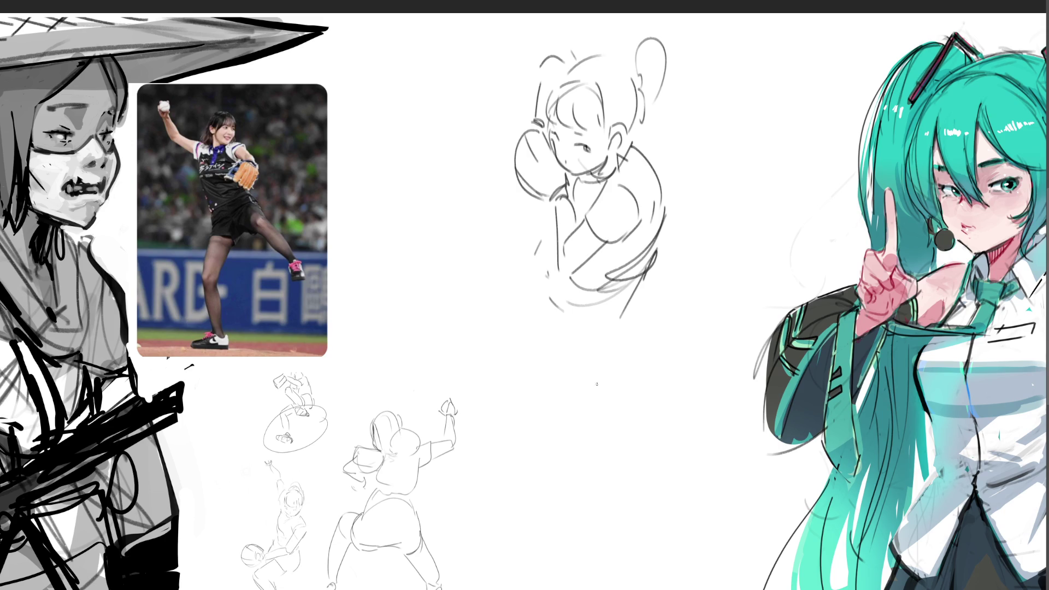
Sketch the lower-left body lines and the raised kicking leg reaching the top edge
mouse_move(541, 233)
left_mouse_down()
mouse_move(523, 310)
mouse_move(547, 273)
left_mouse_up()
left_click_drag(524, 312, 574, 331)
mouse_move(618, 290)
left_mouse_down()
mouse_move(552, 344)
mouse_move(529, 316)
left_mouse_up()
left_click_drag(439, 171, 508, 322)
left_click_drag(462, 161, 525, 249)
mouse_move(403, 31)
left_mouse_down()
mouse_move(438, 160)
mouse_move(461, 145)
mouse_move(354, 15)
mouse_move(422, 15)
left_mouse_up()
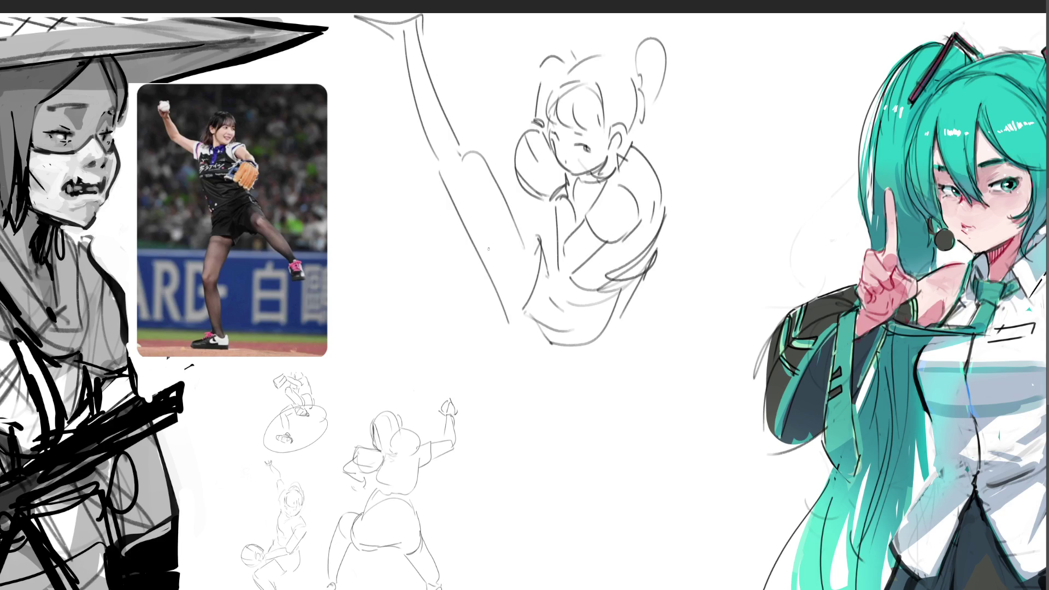
Draw the hip and skirt below the torso and the standing leg down to the bottom
left_click_drag(490, 298, 574, 350)
mouse_move(624, 304)
left_mouse_down()
mouse_move(547, 354)
mouse_move(528, 347)
left_mouse_up()
mouse_move(619, 326)
left_mouse_down()
mouse_move(571, 402)
mouse_move(572, 421)
left_mouse_up()
left_click_drag(537, 365, 544, 445)
mouse_move(615, 352)
left_mouse_down()
mouse_move(585, 399)
mouse_move(582, 480)
left_mouse_up()
left_click_drag(539, 430, 601, 589)
left_click_drag(567, 445, 607, 589)
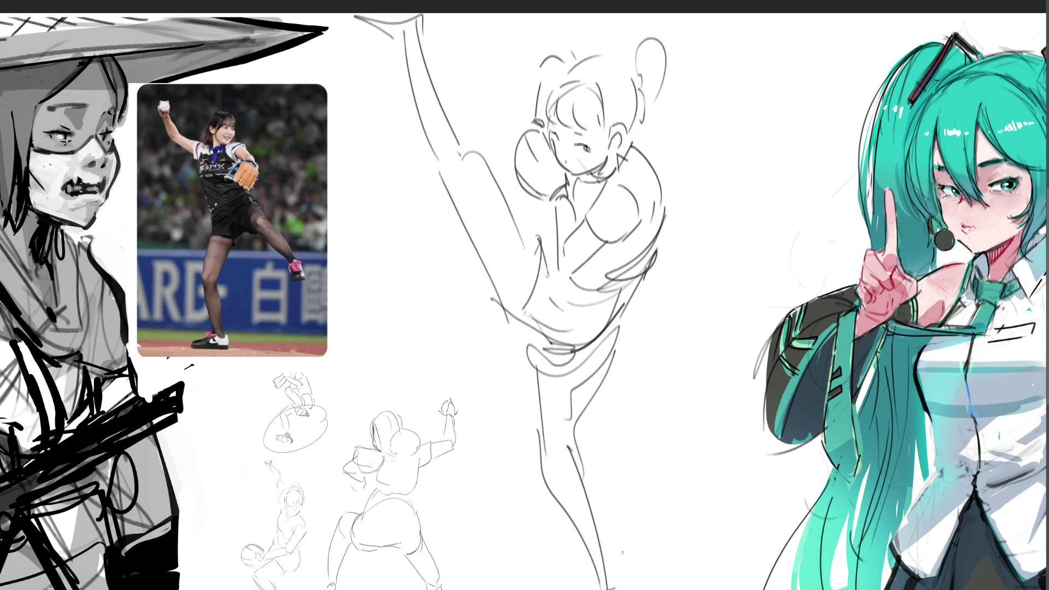